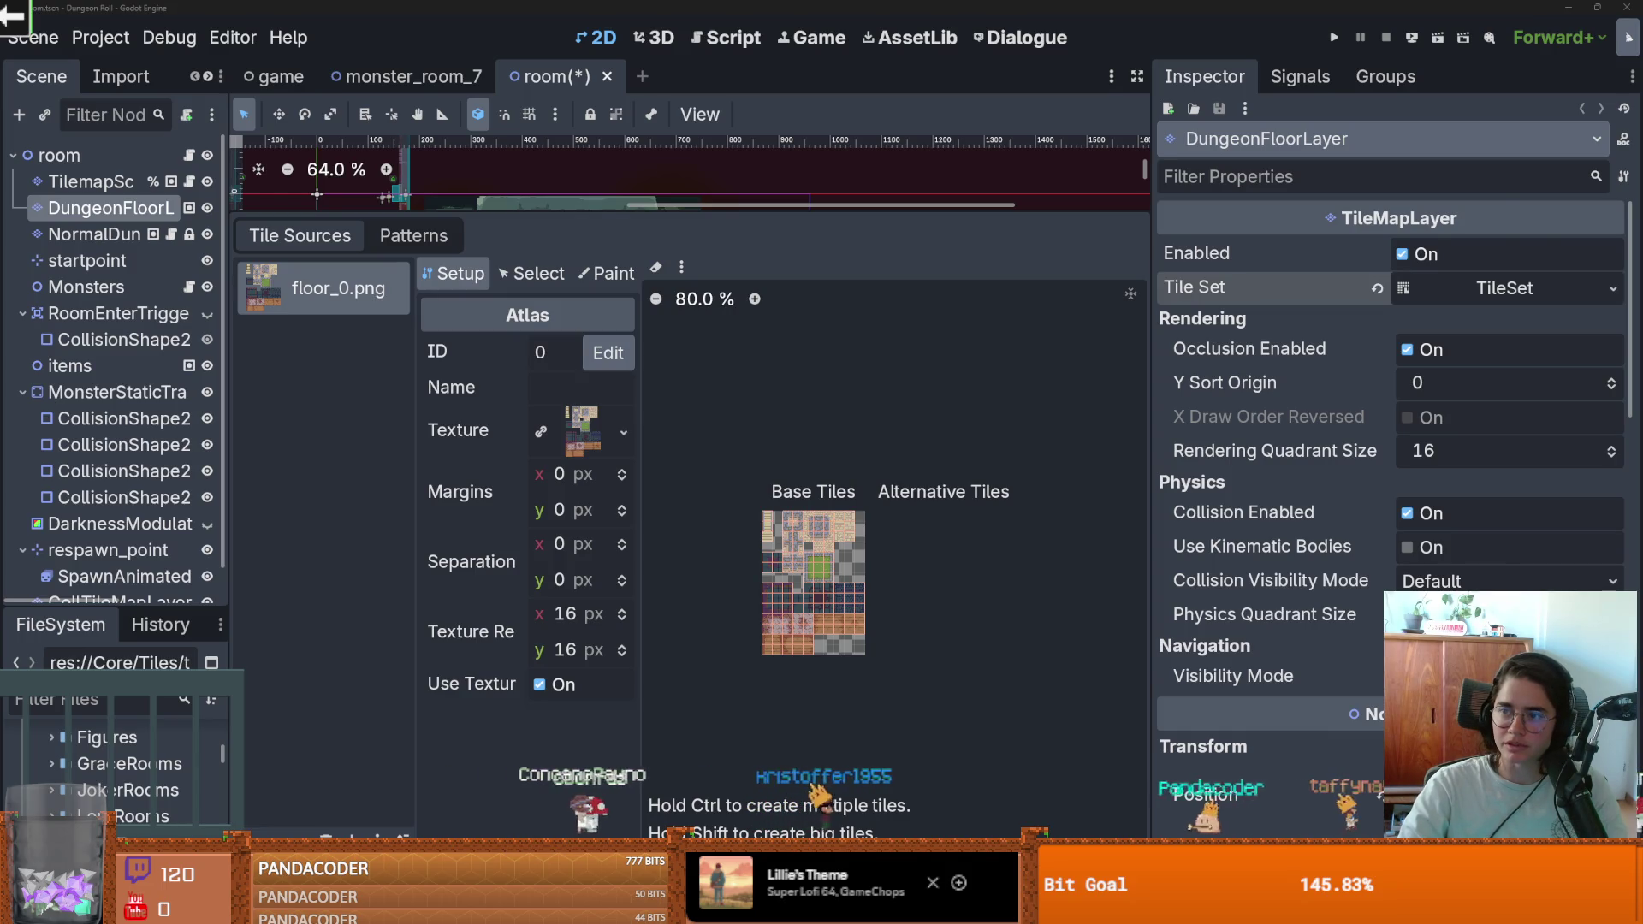
Step: Switch from Godot to the Firefox window playing the Twitch clip
key("alt+Tab")
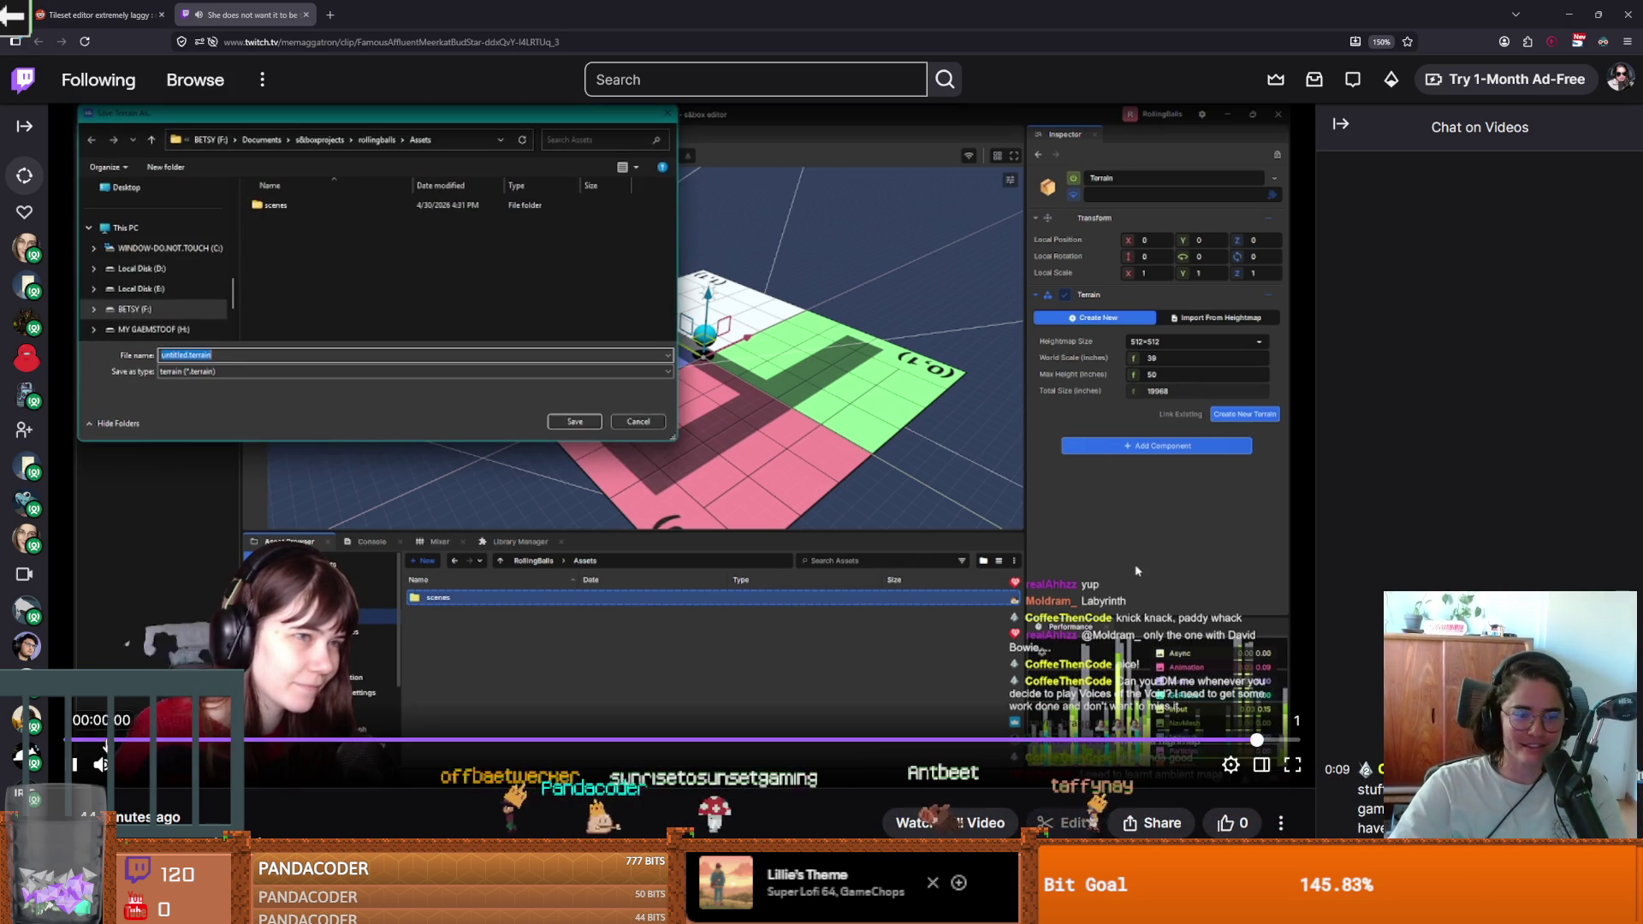
Step: Pause the Twitch clip, skip ahead to resume it, then return to the Godot editor
left_click(445, 731)
left_click(445, 736)
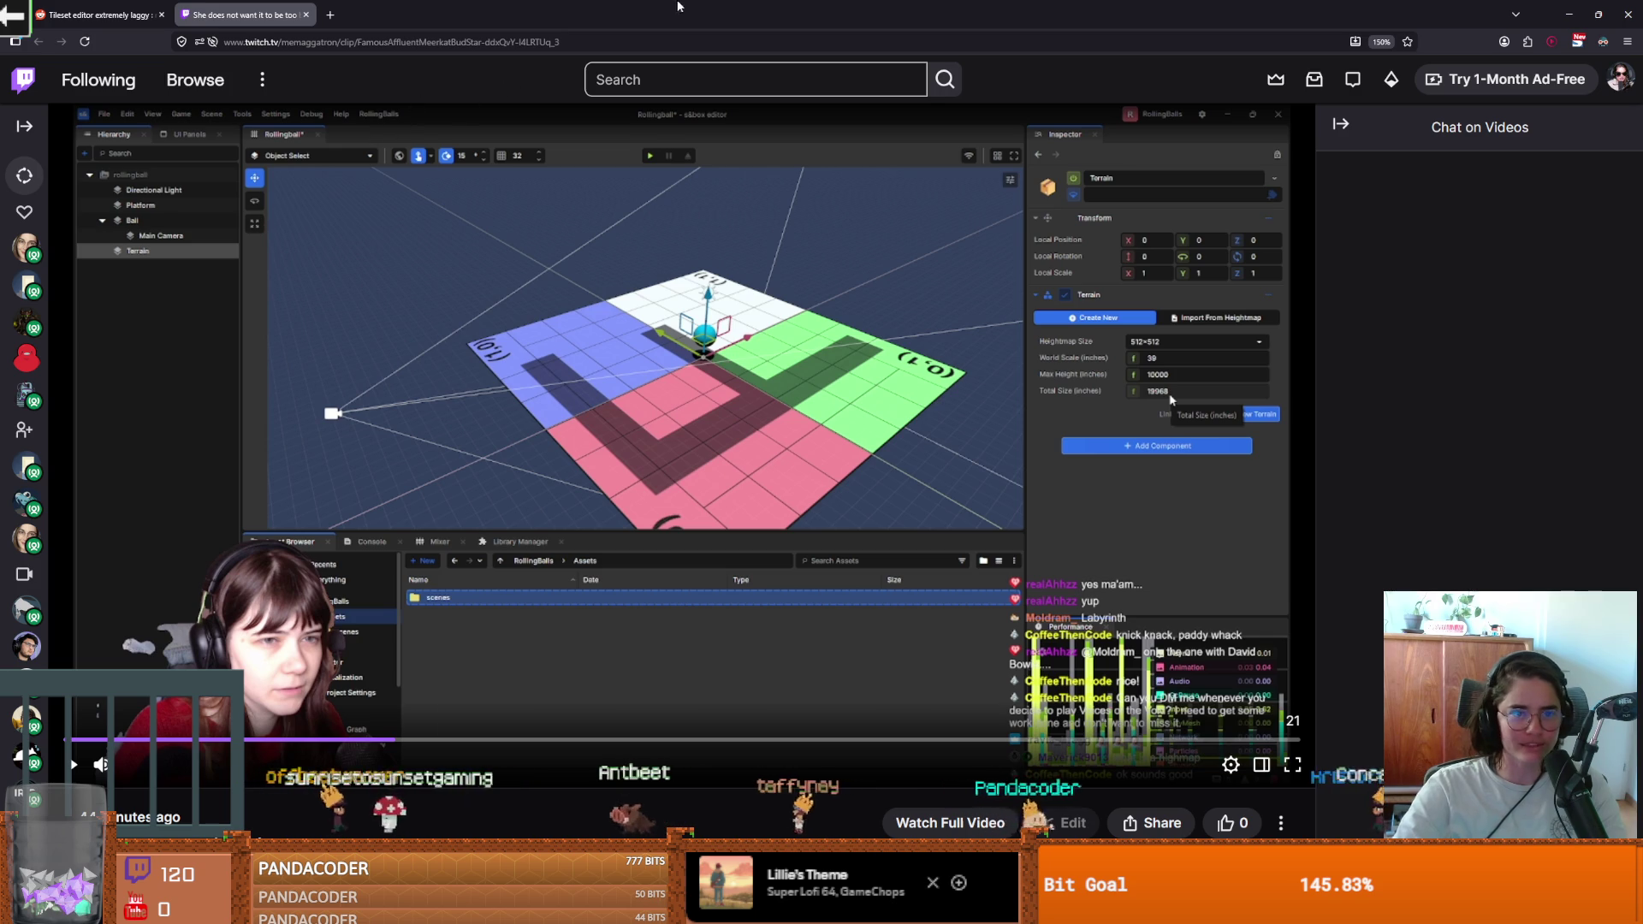
key("alt+Tab")
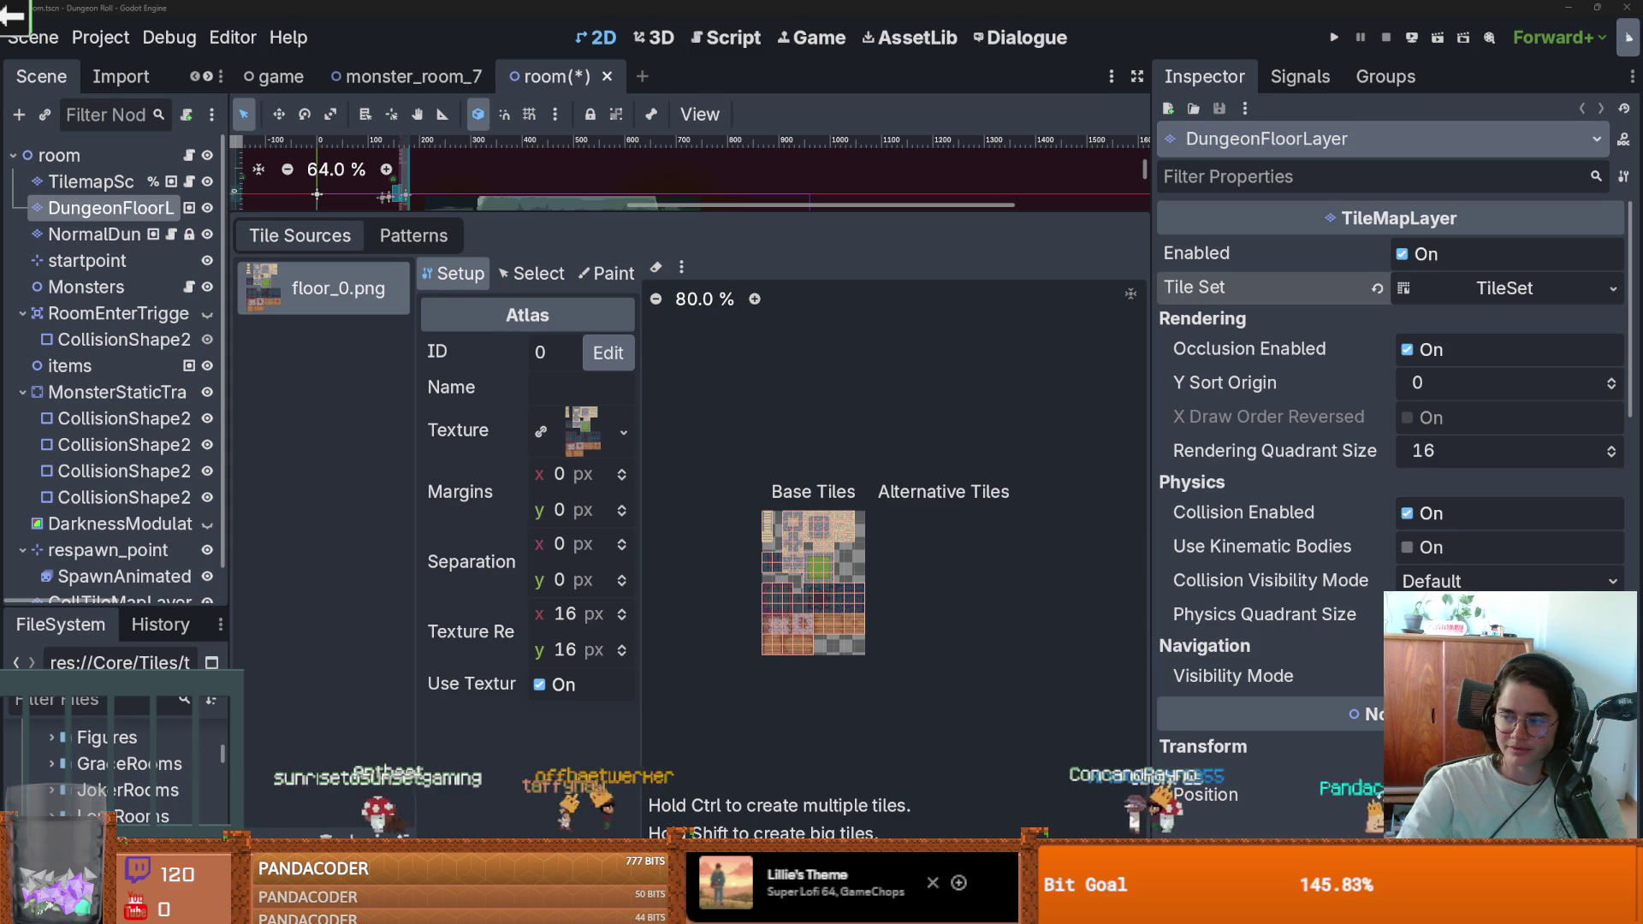
Step: Resize the panels to enlarge the 2D view and TileSet area, and save the room scene
scroll(741, 605, "up", 4)
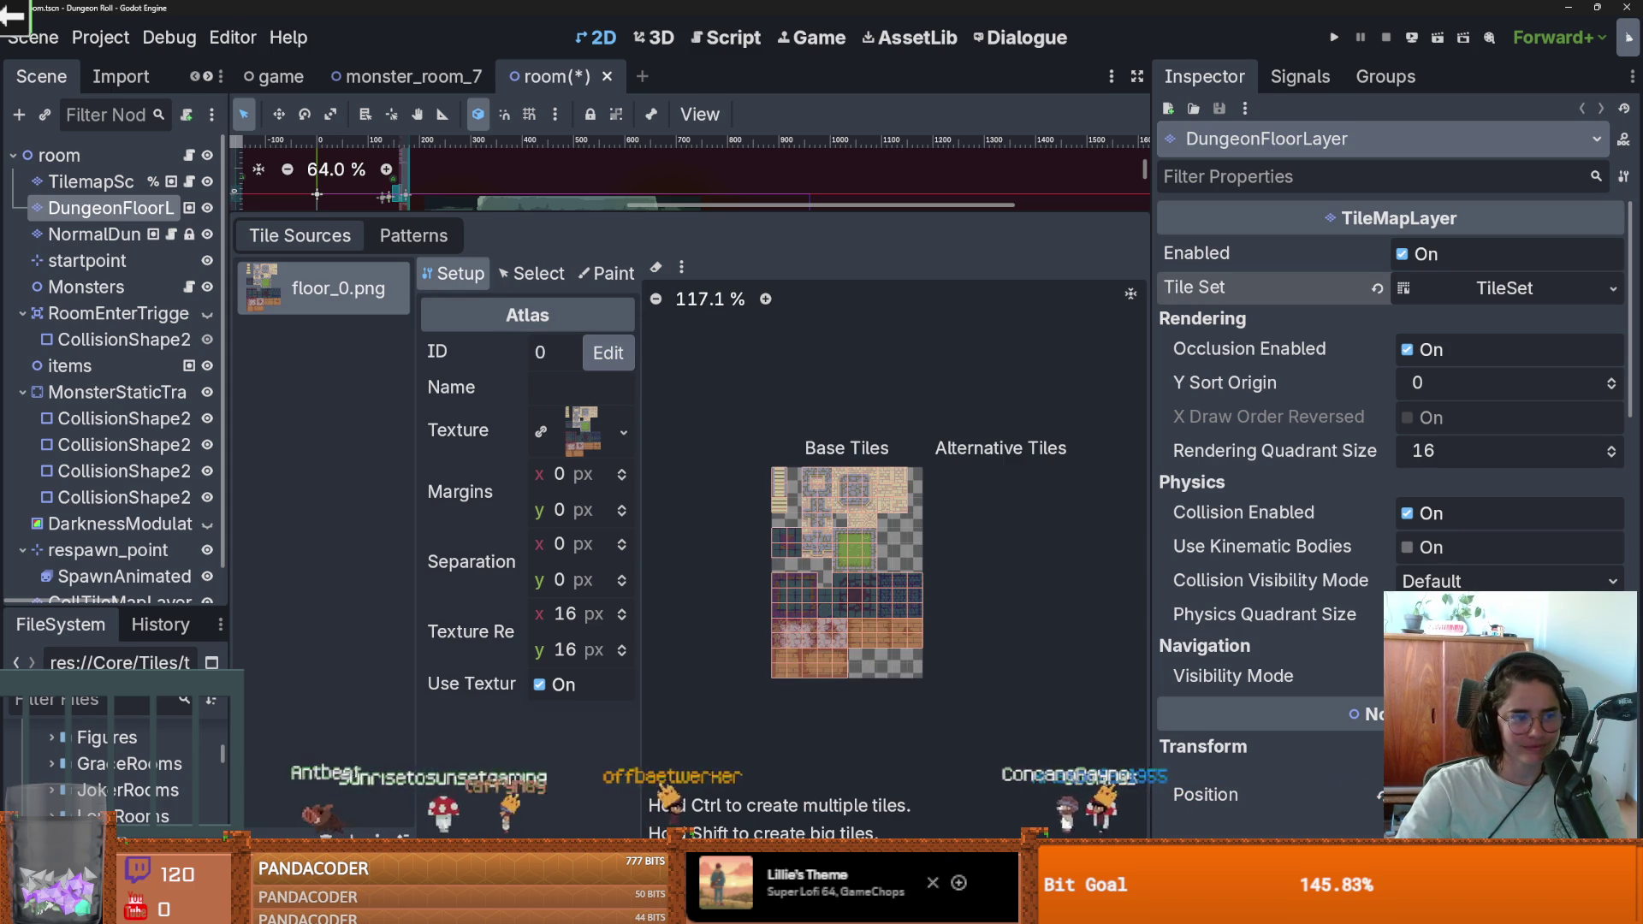
scroll(786, 722, "down", 2)
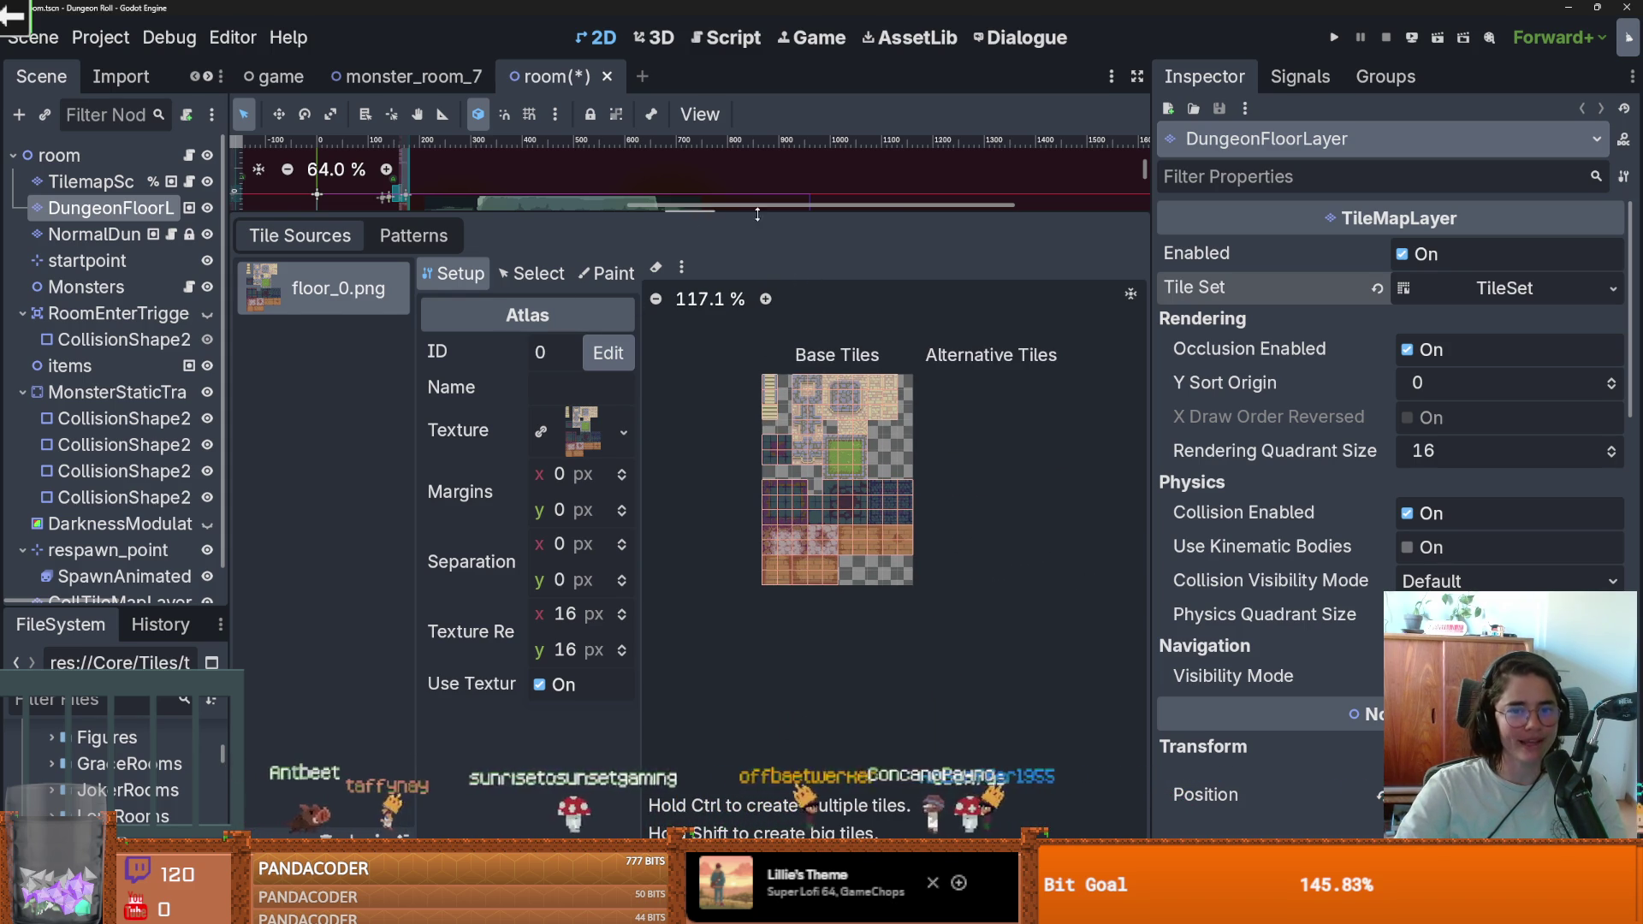
left_click_drag(757, 214, 761, 609)
scroll(767, 532, "up", 1)
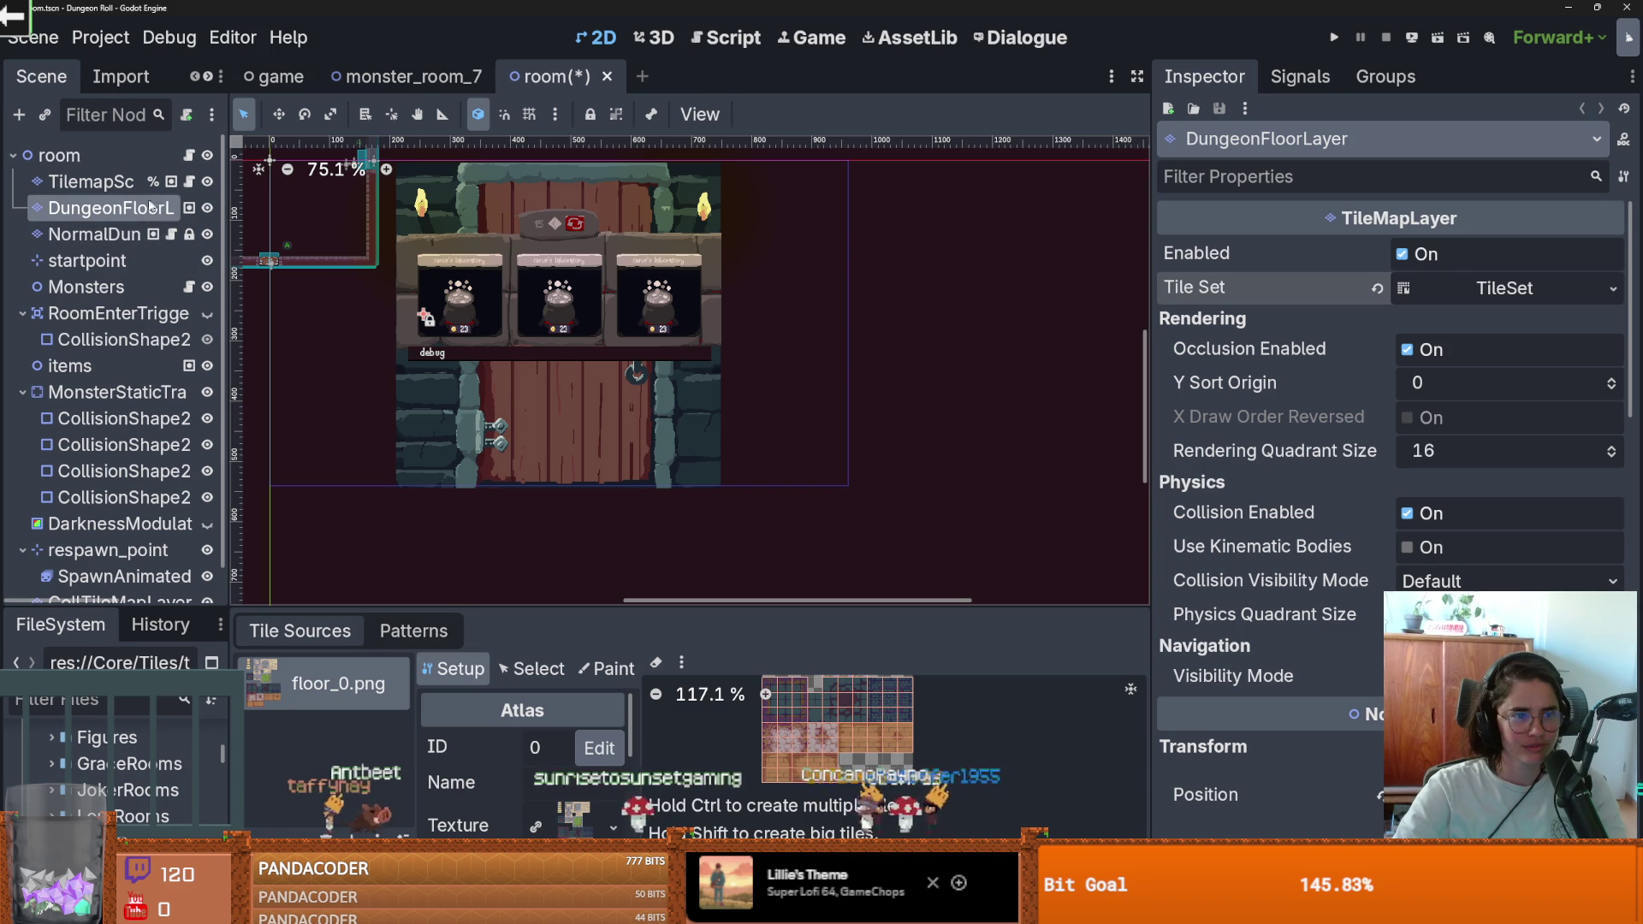
key("ctrl+s")
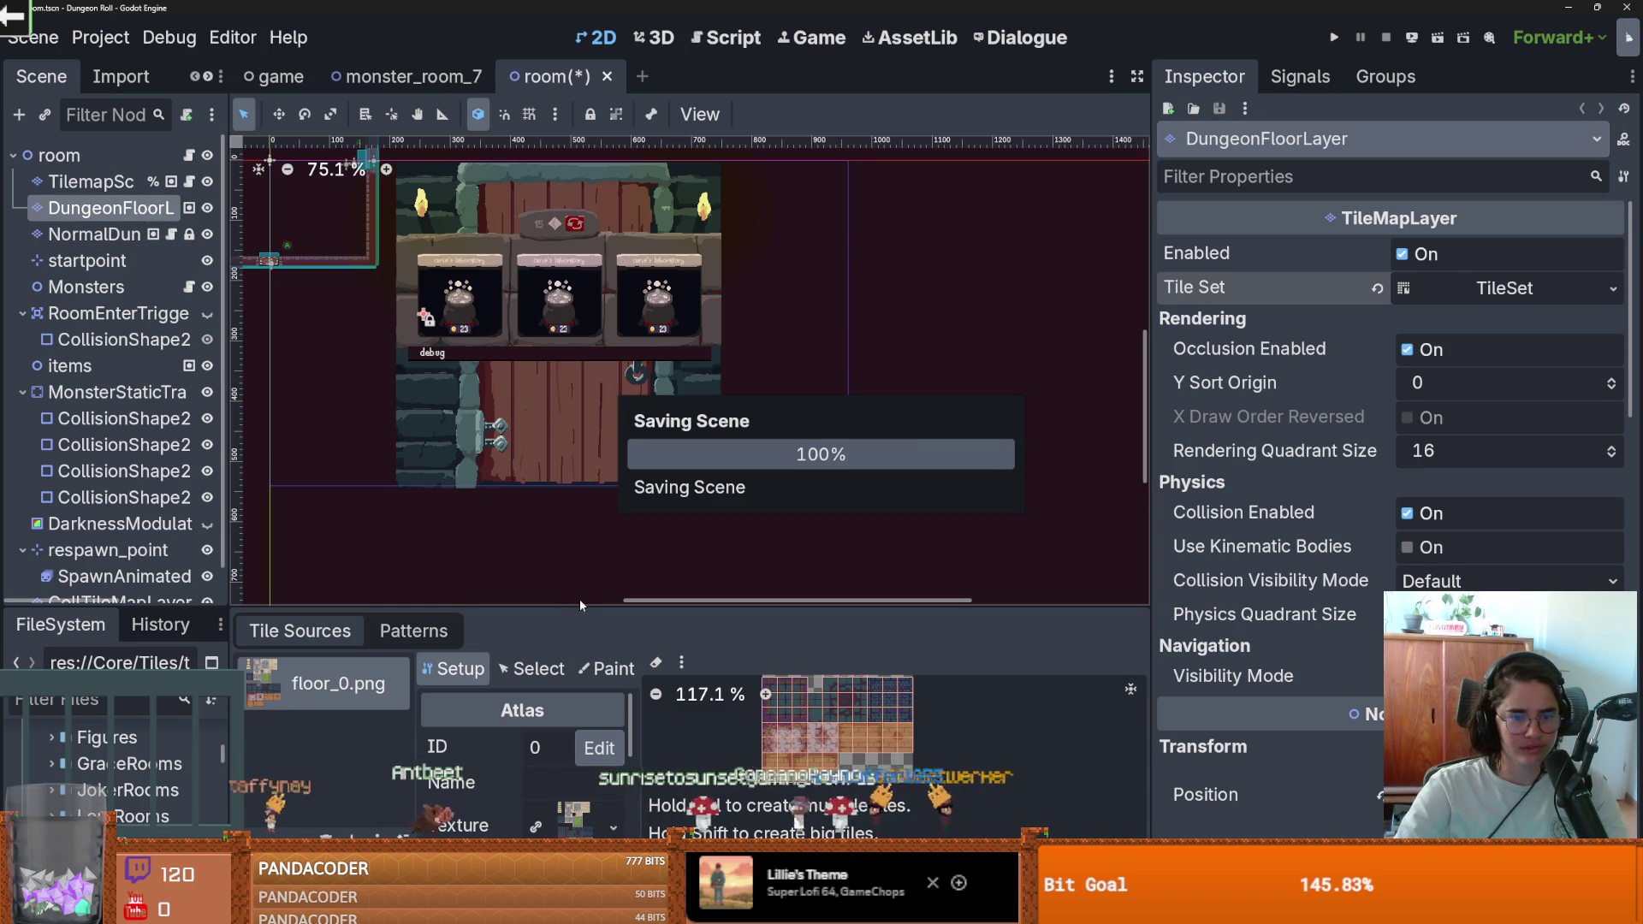
left_click_drag(579, 607, 471, 392)
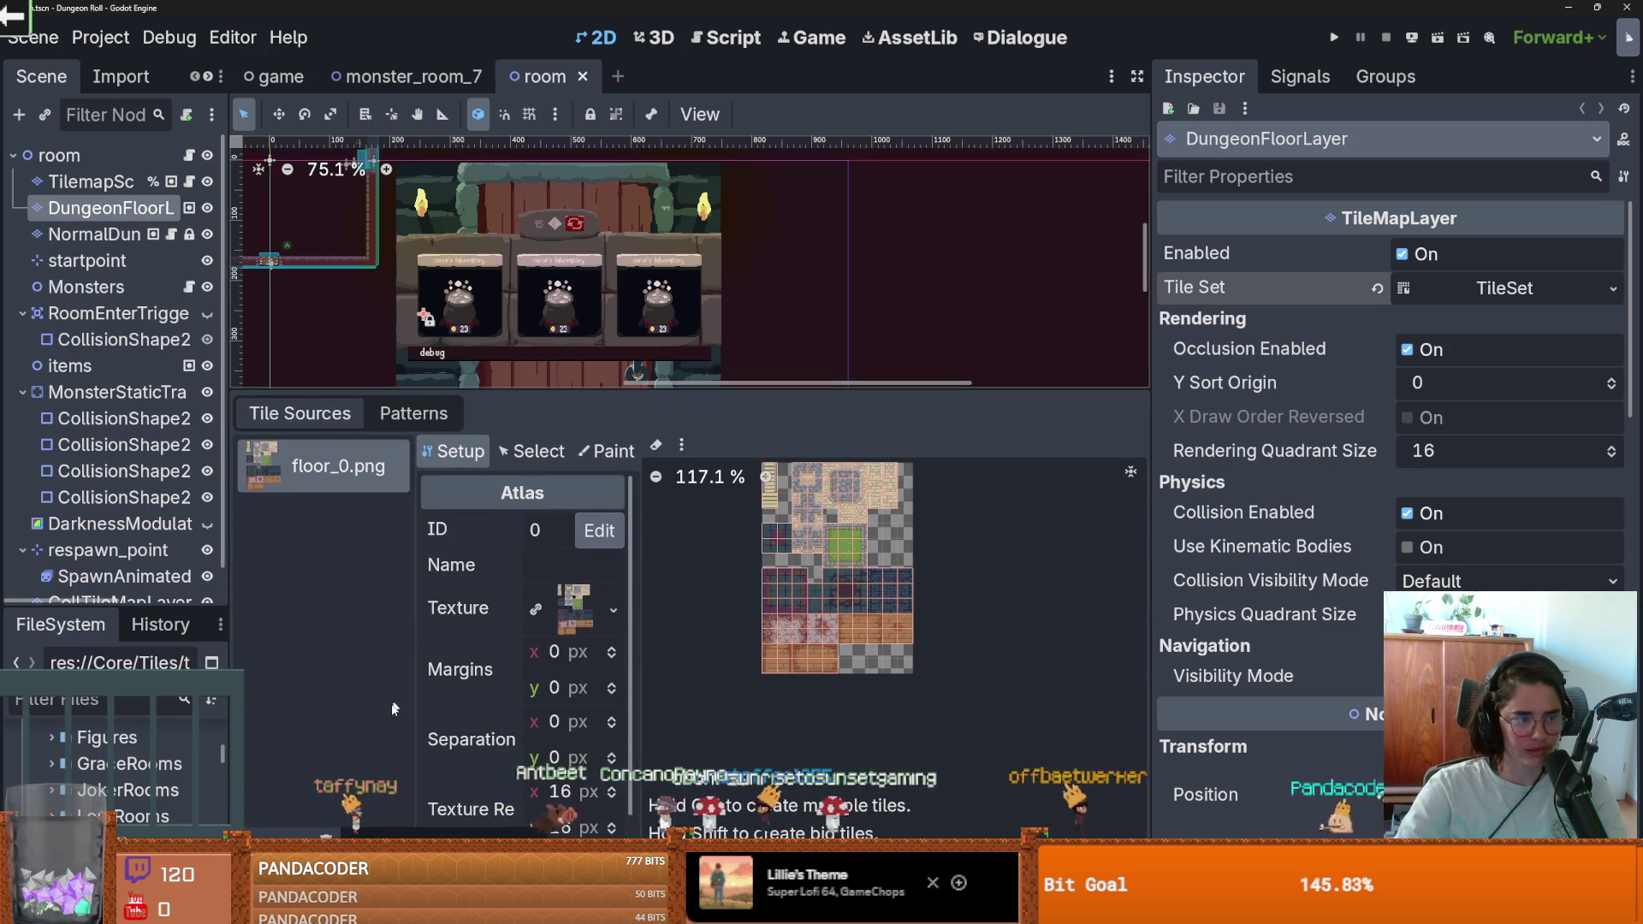
Step: Add floor_1.png as an atlas source, accepting automatic tile creation
left_click(614, 609)
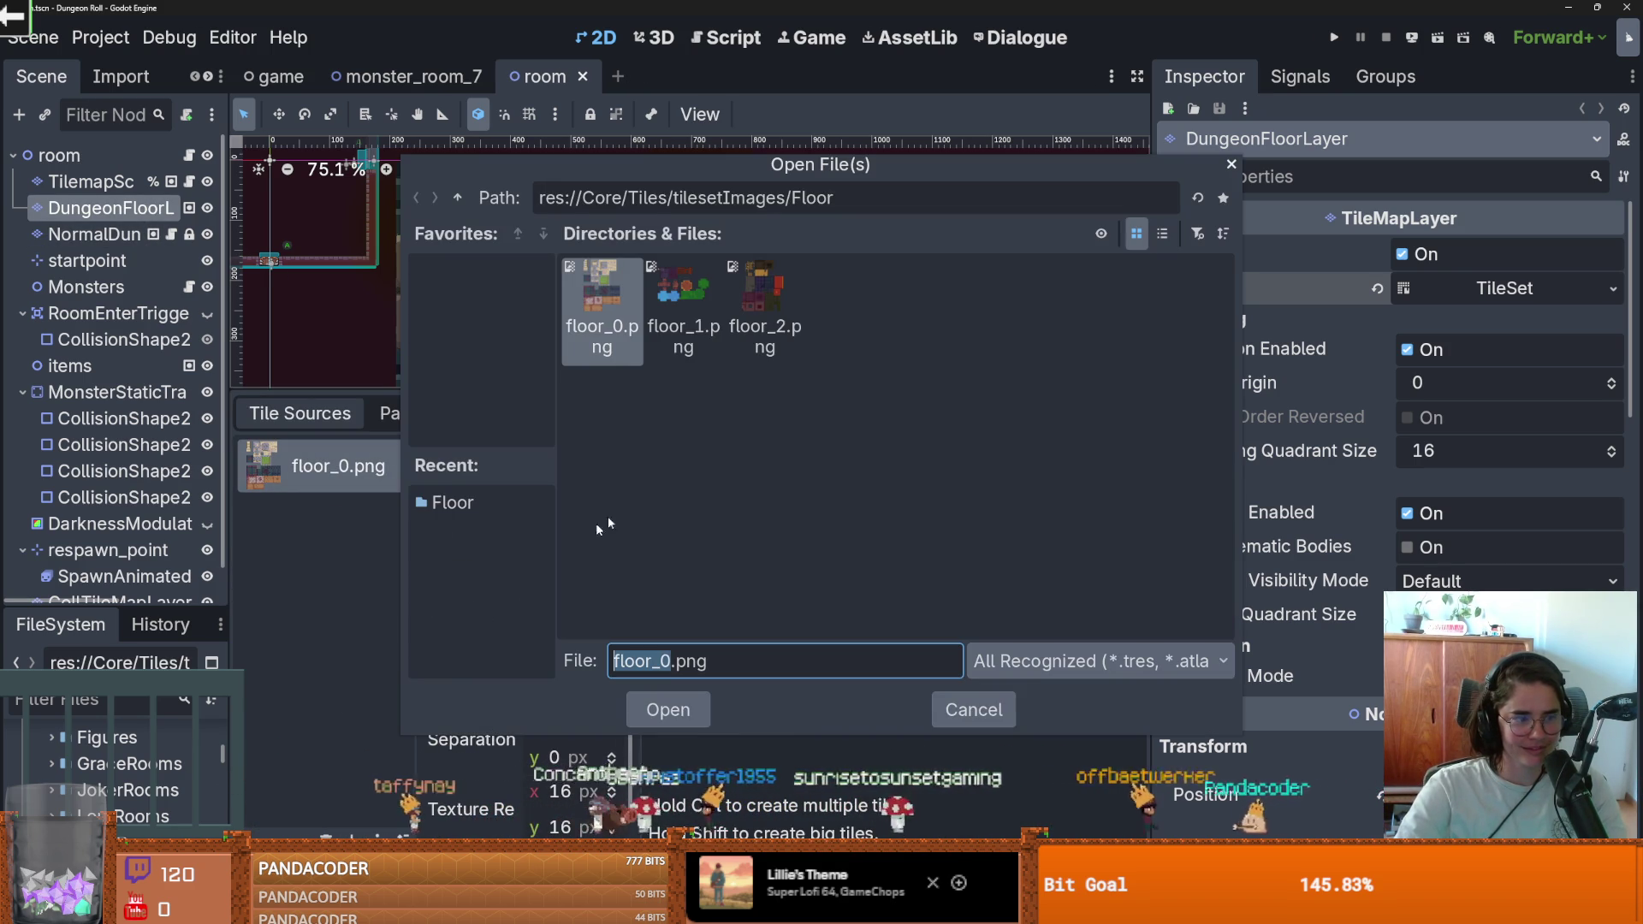
double_click(682, 308)
left_click(727, 489)
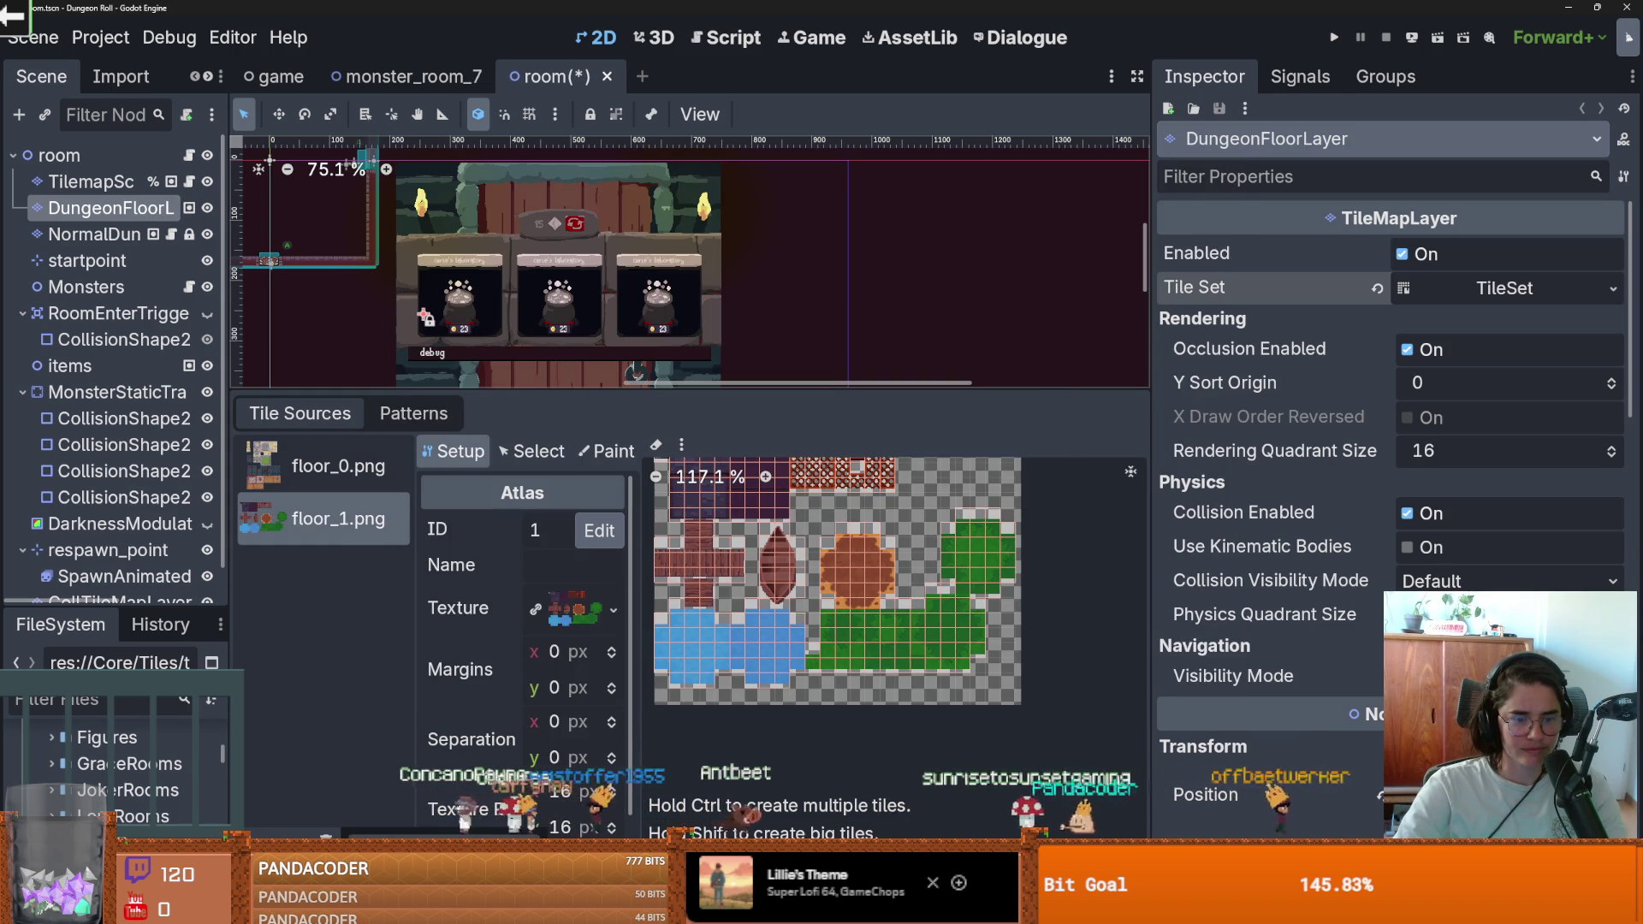
Step: Add floor_2.png the same way, then reselect floor_0.png and enlarge its tile view
left_click(613, 610)
double_click(774, 295)
left_click(730, 484)
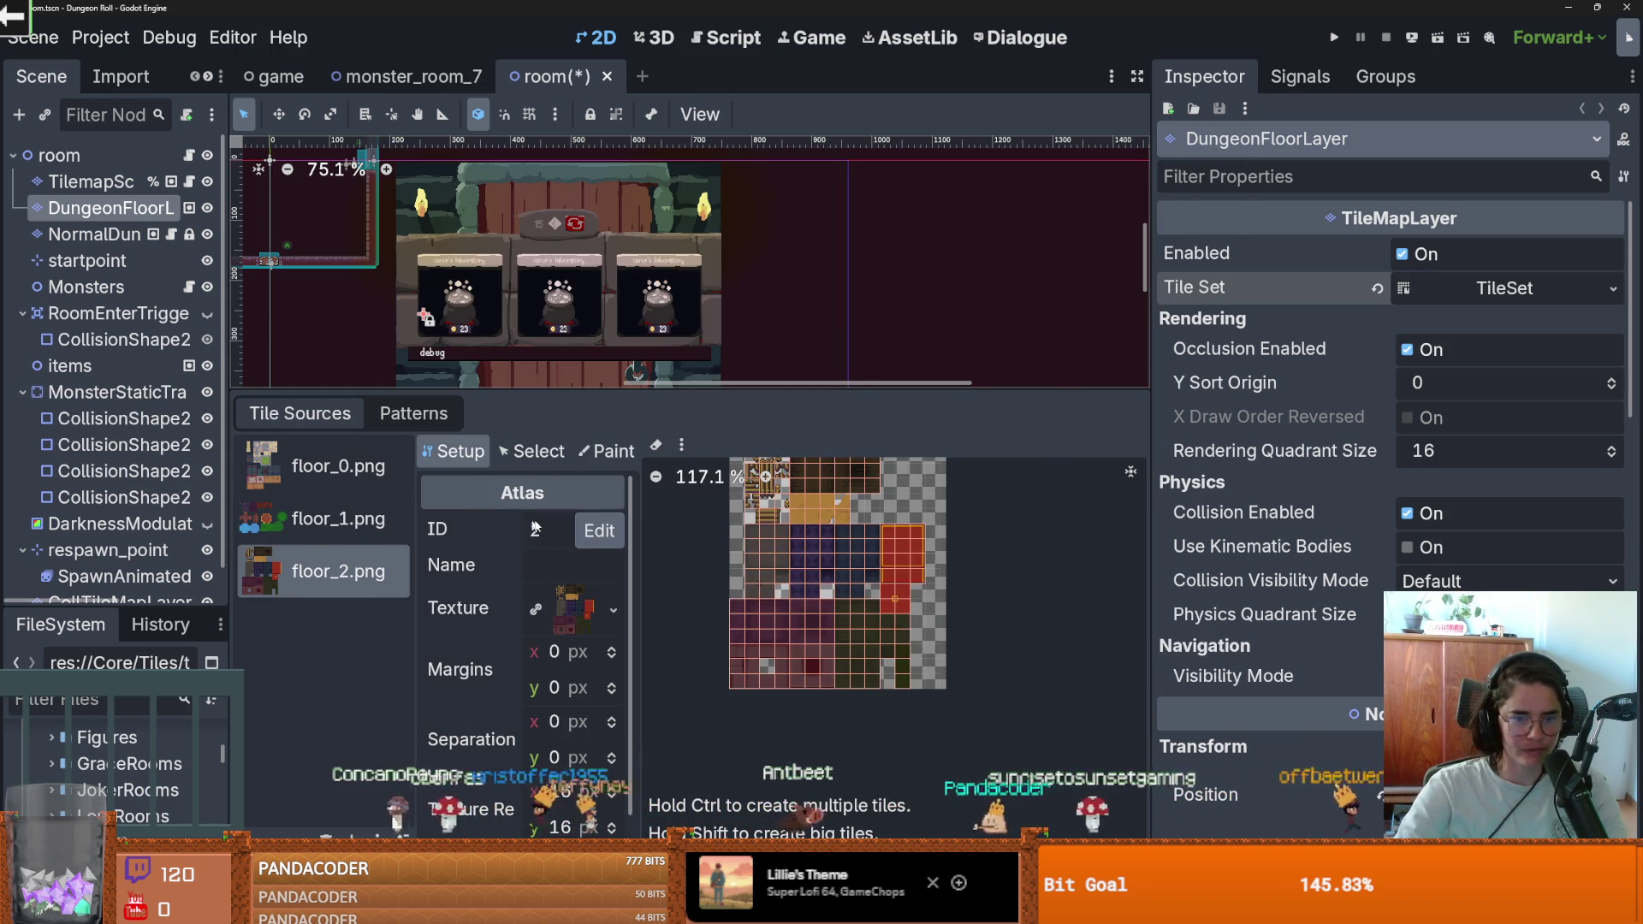
key("Up")
key("Up")
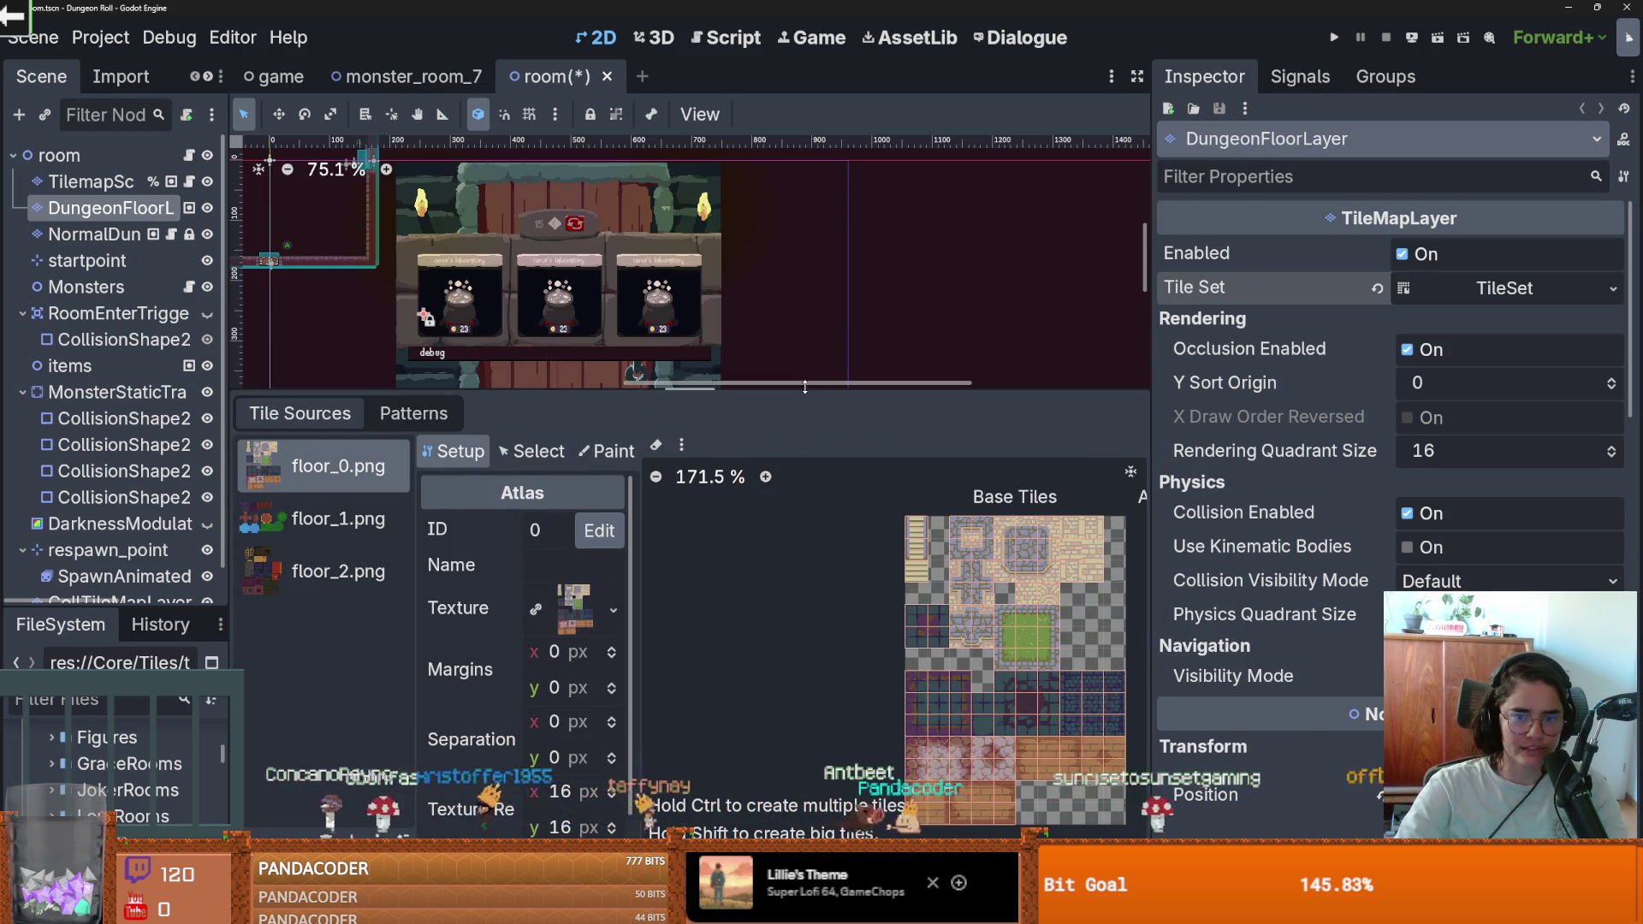
left_click_drag(804, 386, 804, 157)
scroll(899, 496, "up", 3)
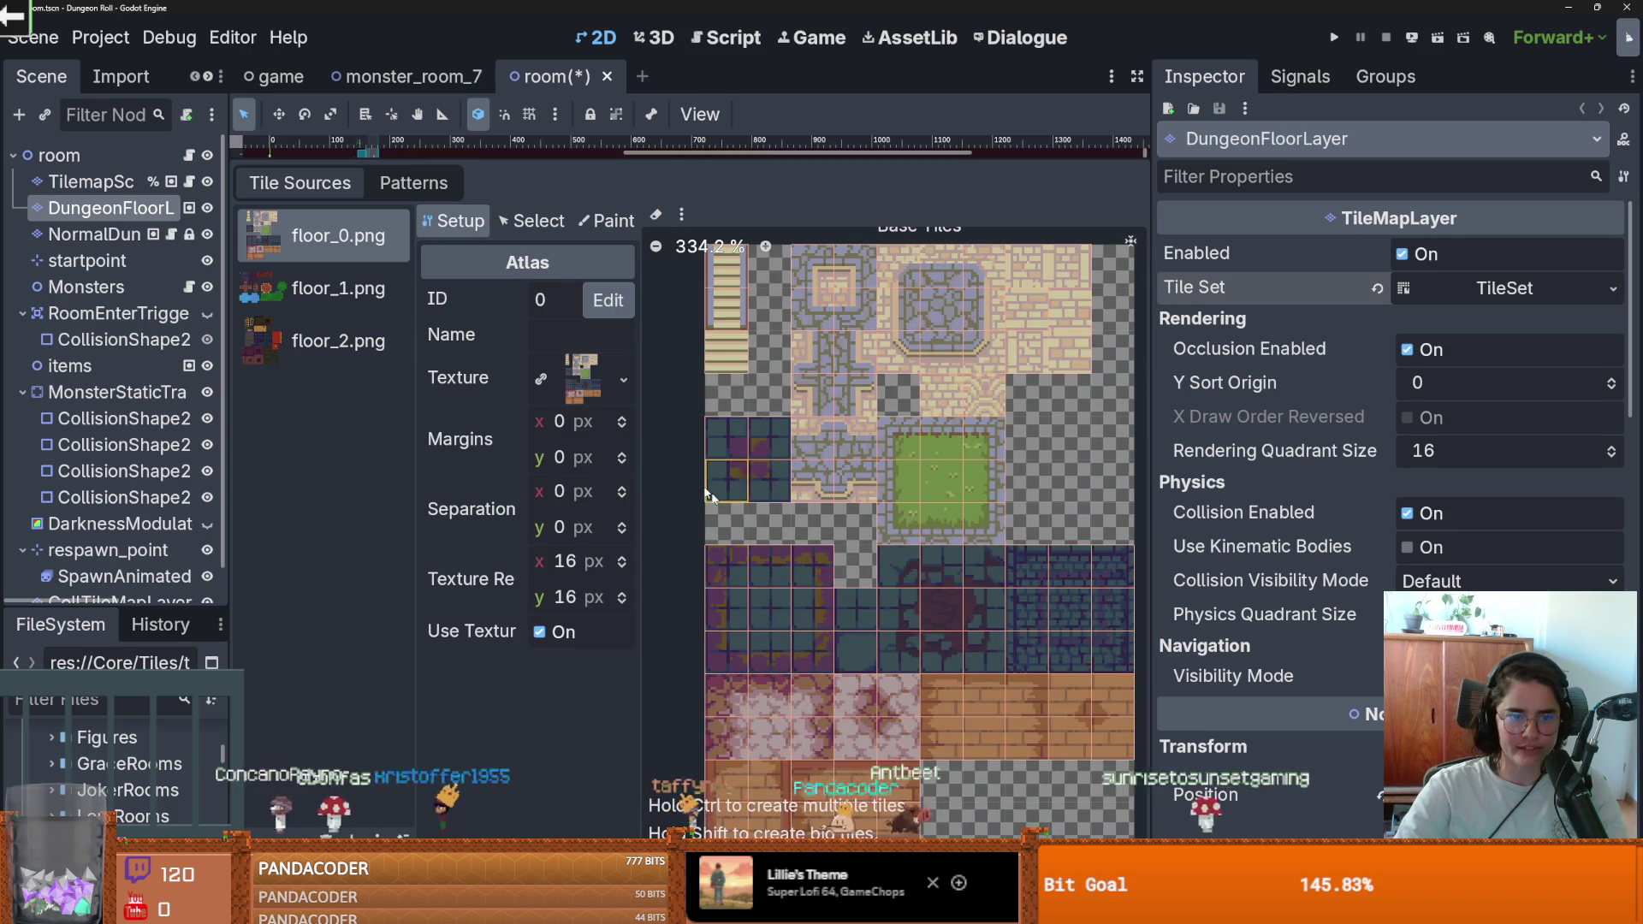
Step: Switch the TileSet editor to Paint mode and open the paint properties list
left_click(530, 222)
left_click(607, 221)
left_click(526, 298)
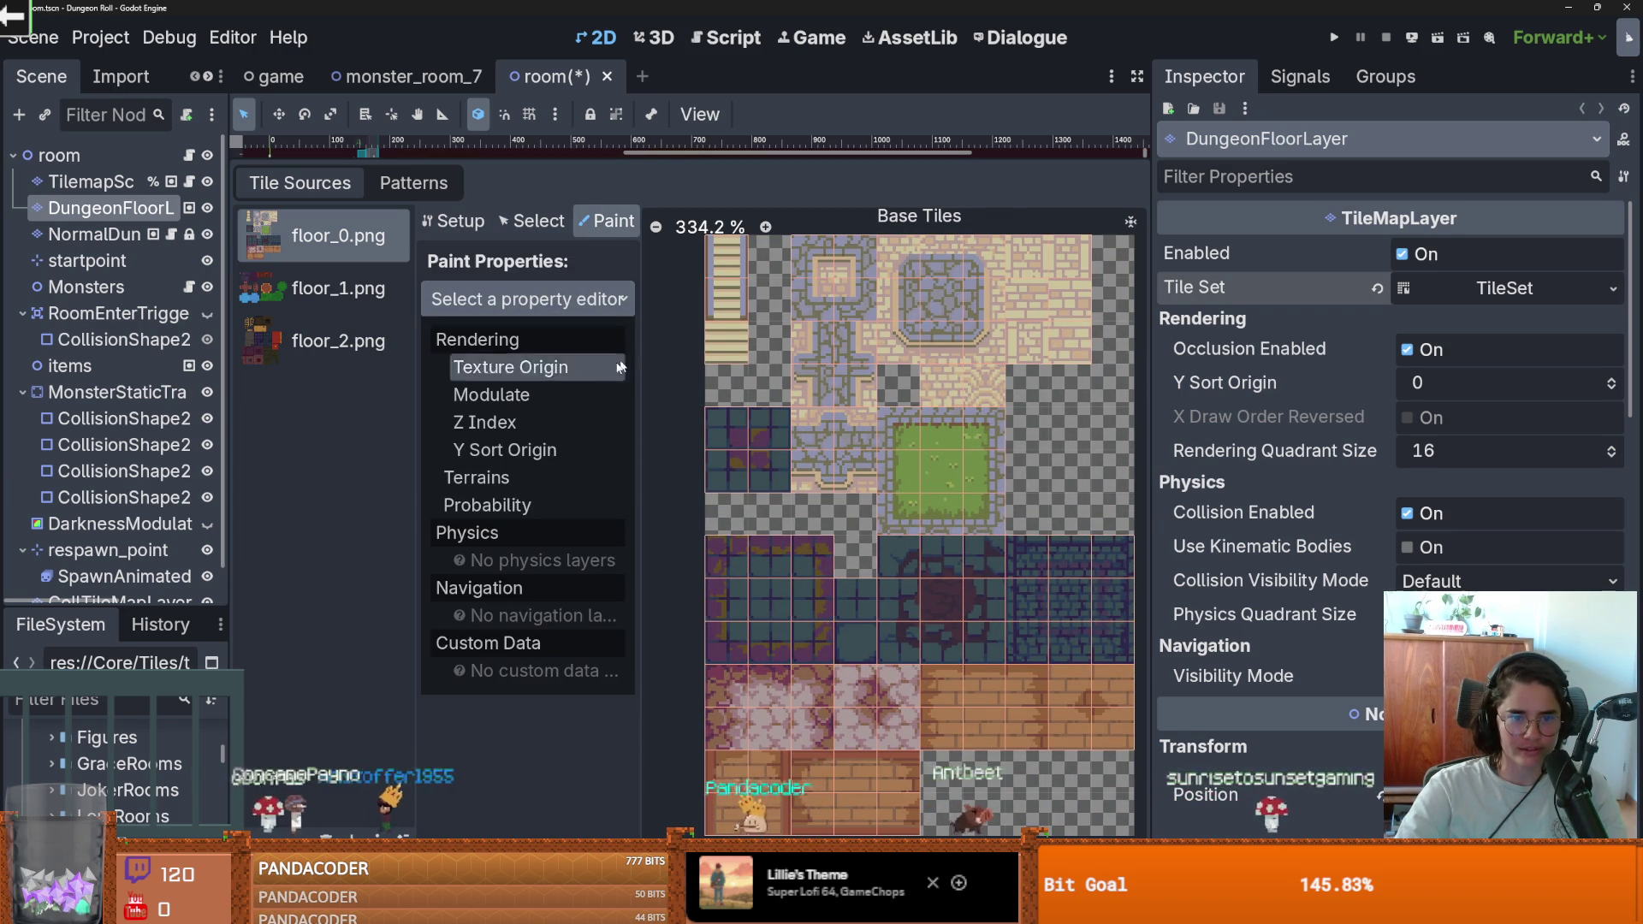
Step: In the Inspector, delete the TileSet's Physics Layer and add a Terrain Set element
left_click(1513, 287)
left_click(1400, 568)
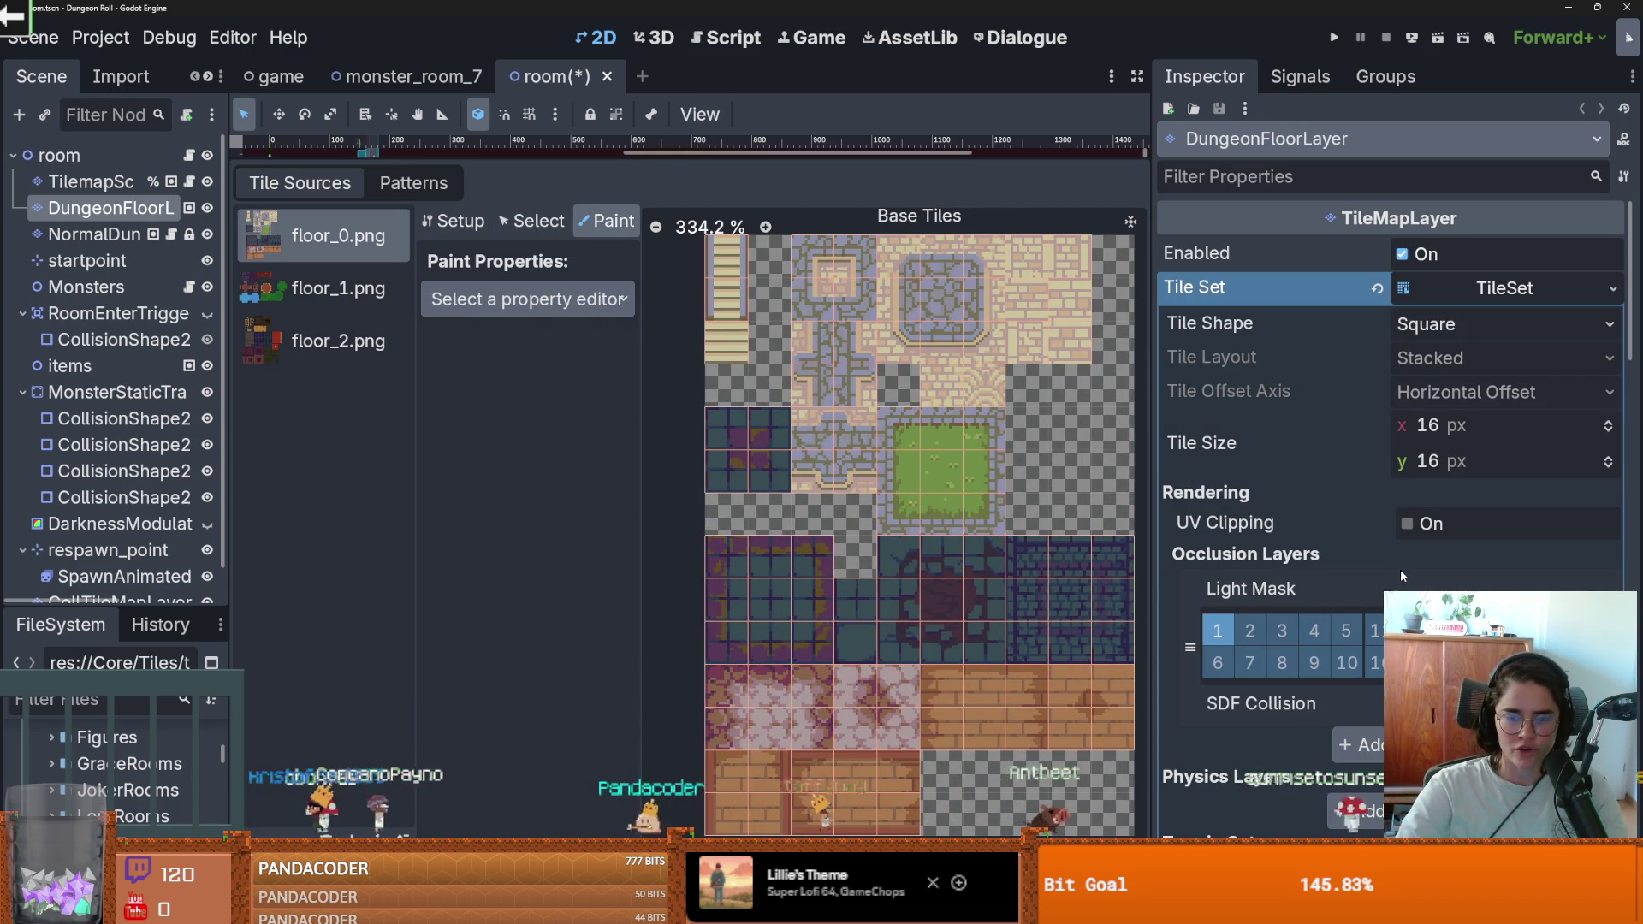
scroll(1382, 608, "down", 4)
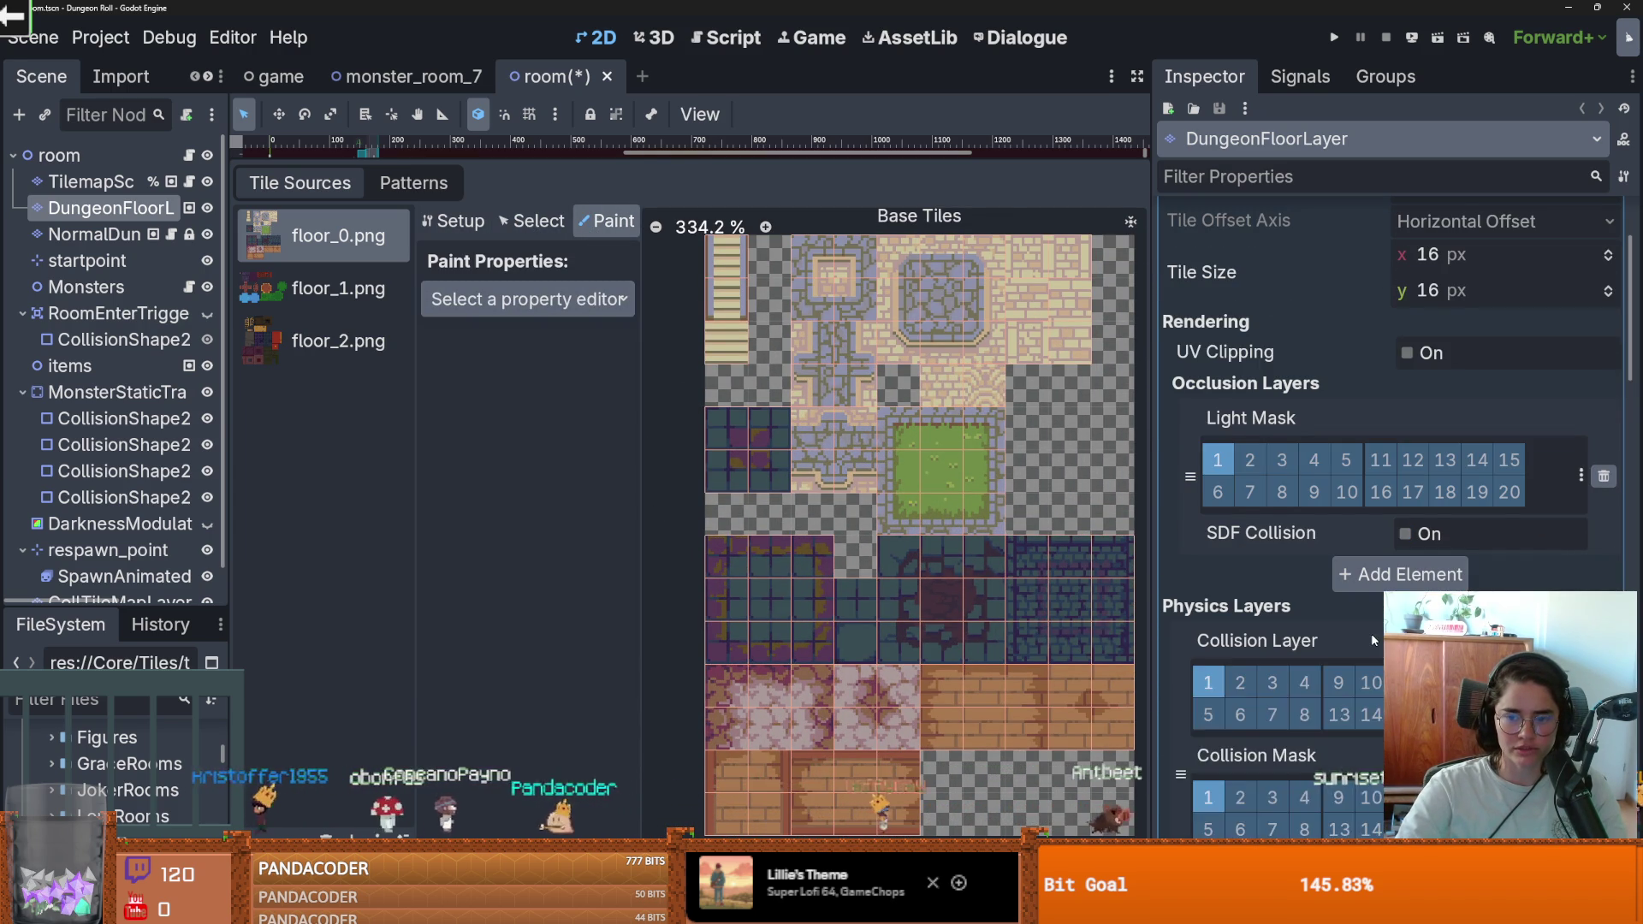
scroll(1370, 633, "down", 8)
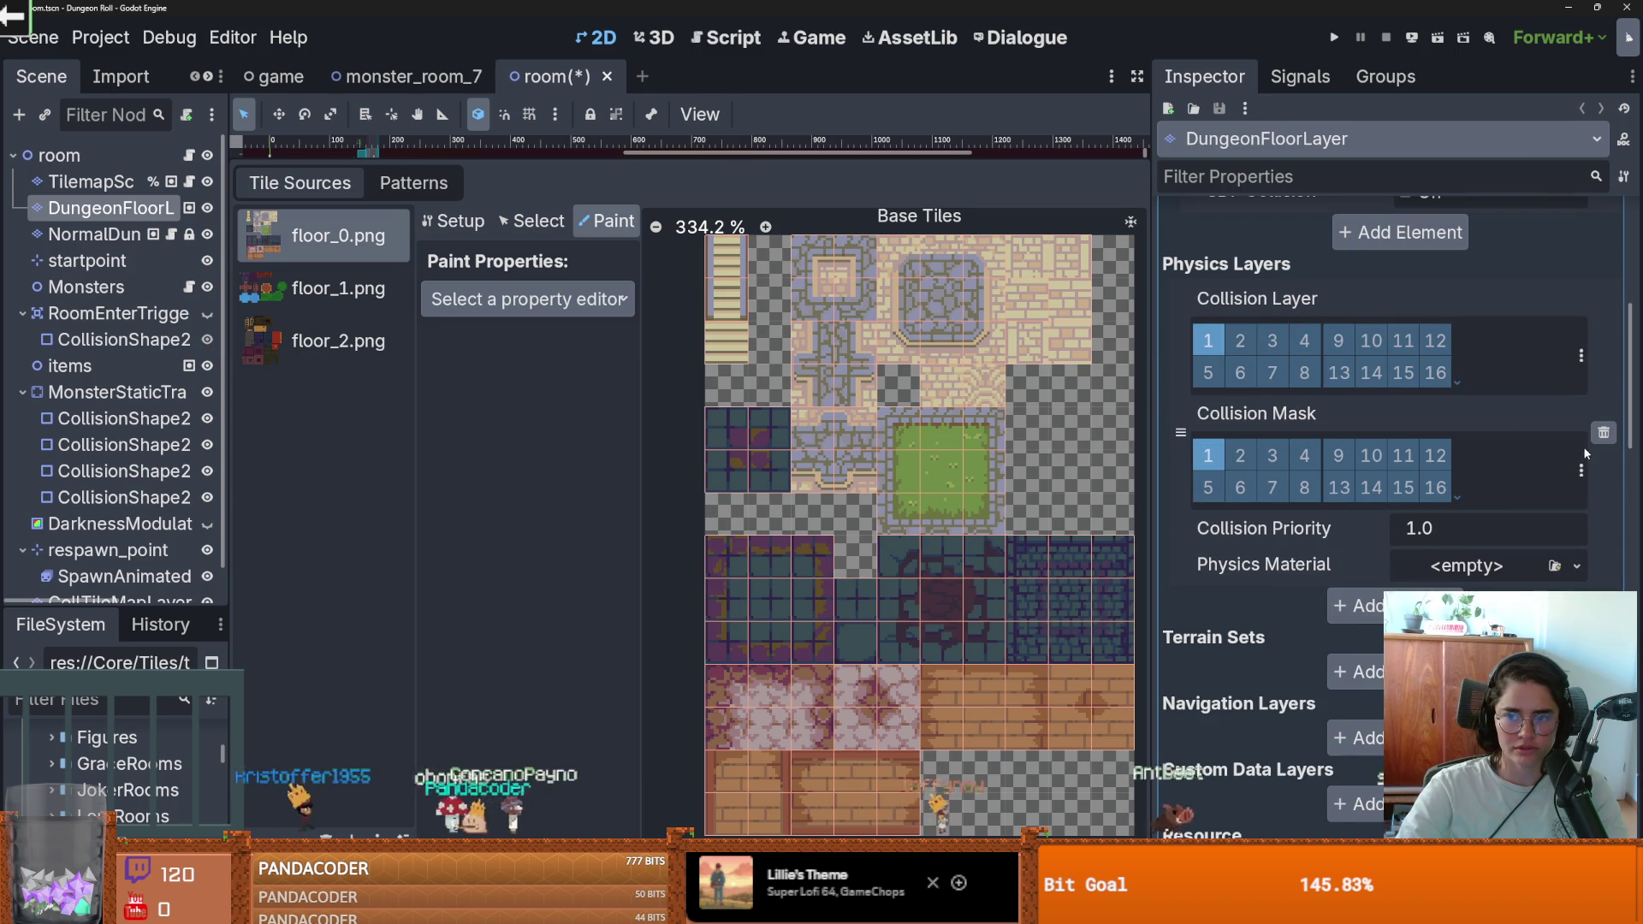
left_click(1603, 433)
scroll(1335, 606, "up", 4)
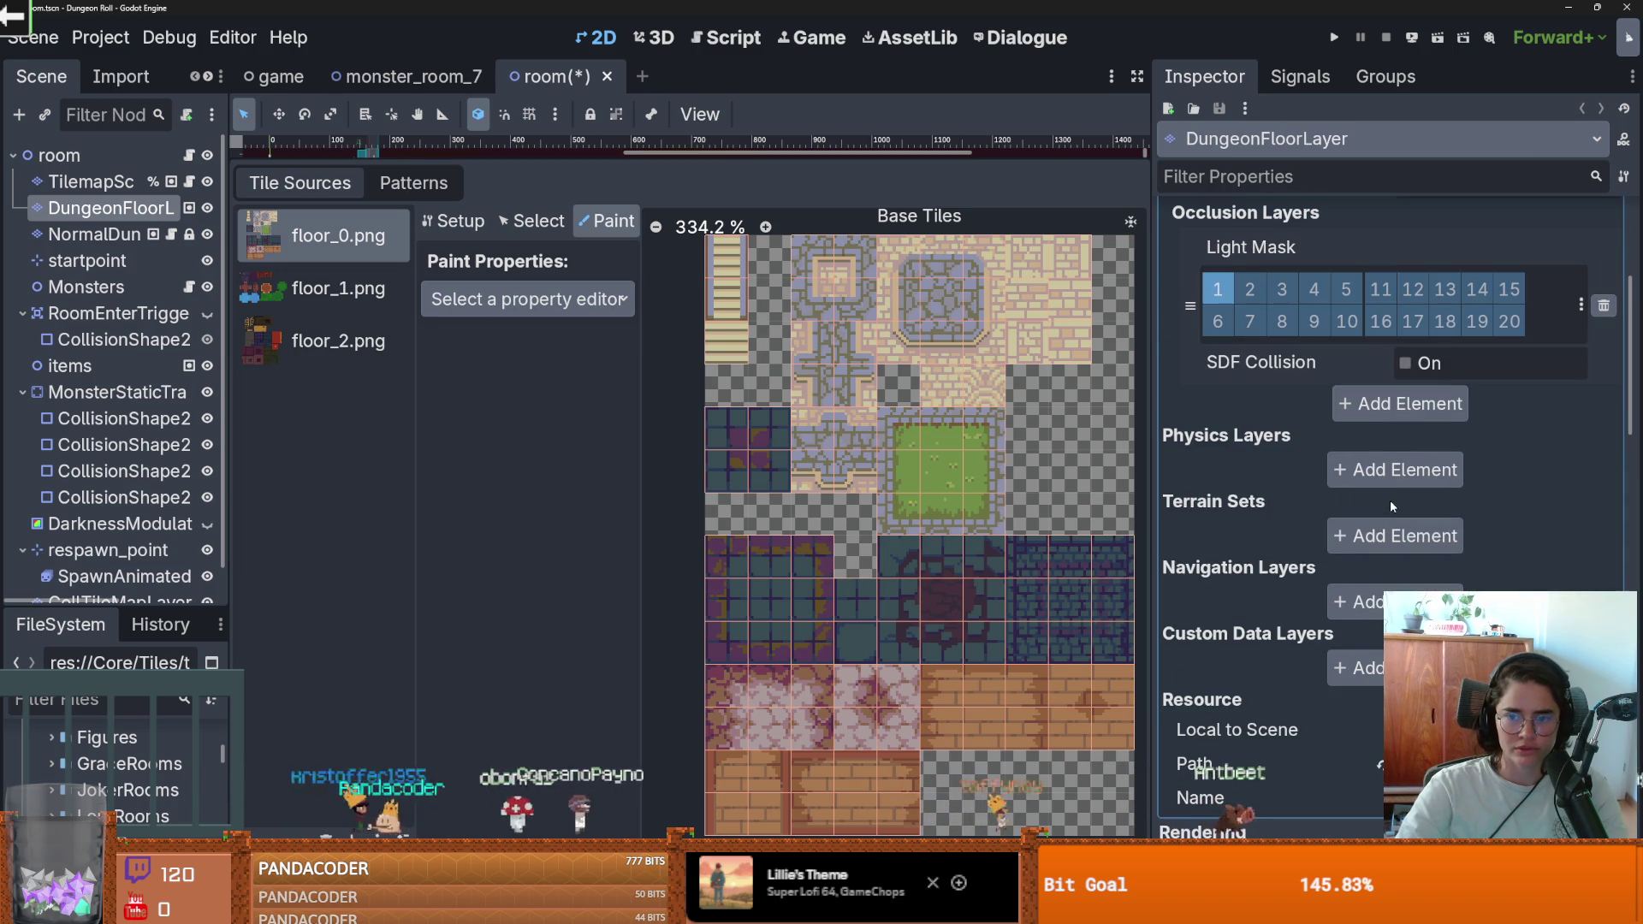
left_click(1379, 534)
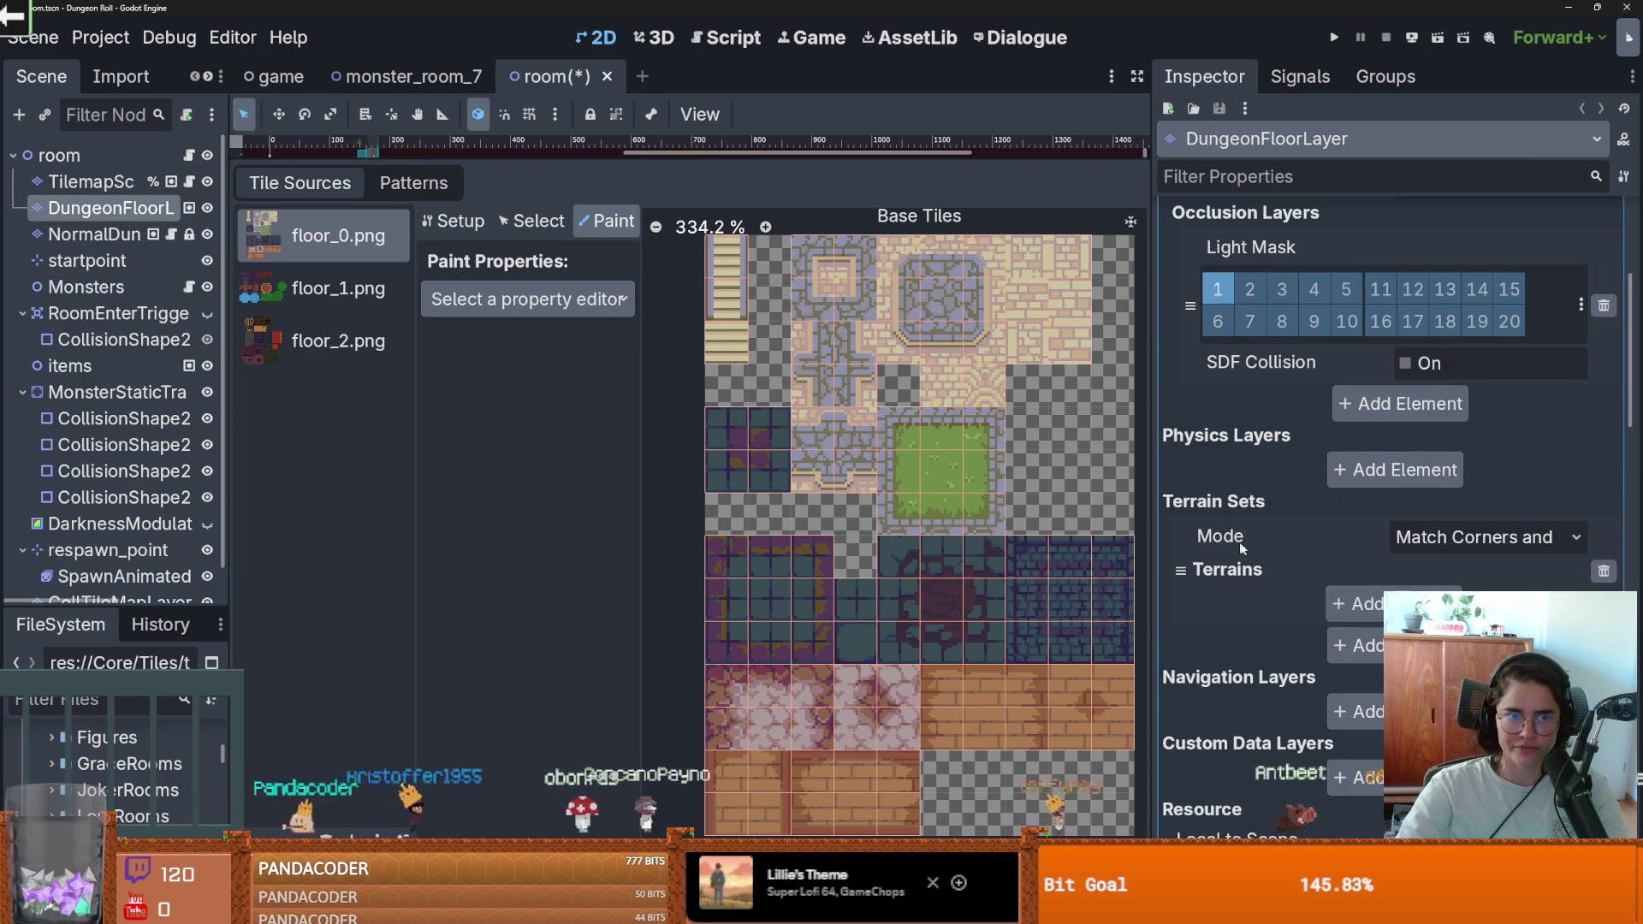
Step: Add a terrain under Terrains, briefly opening and dismissing its colour picker
left_click(1359, 602)
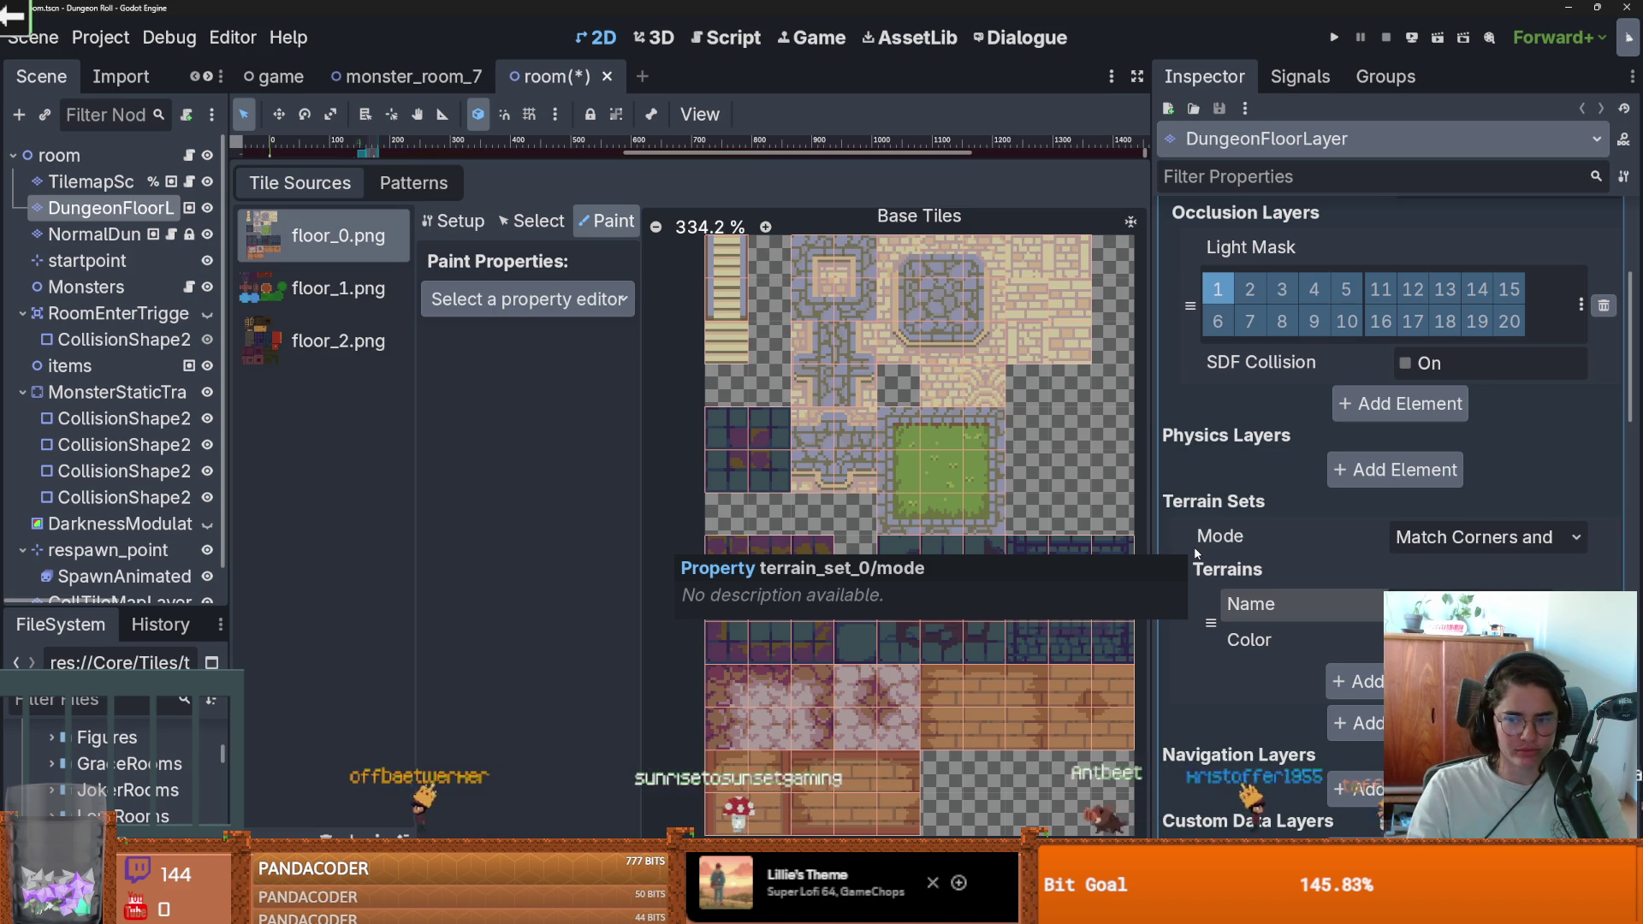
left_click(1455, 640)
key("Escape")
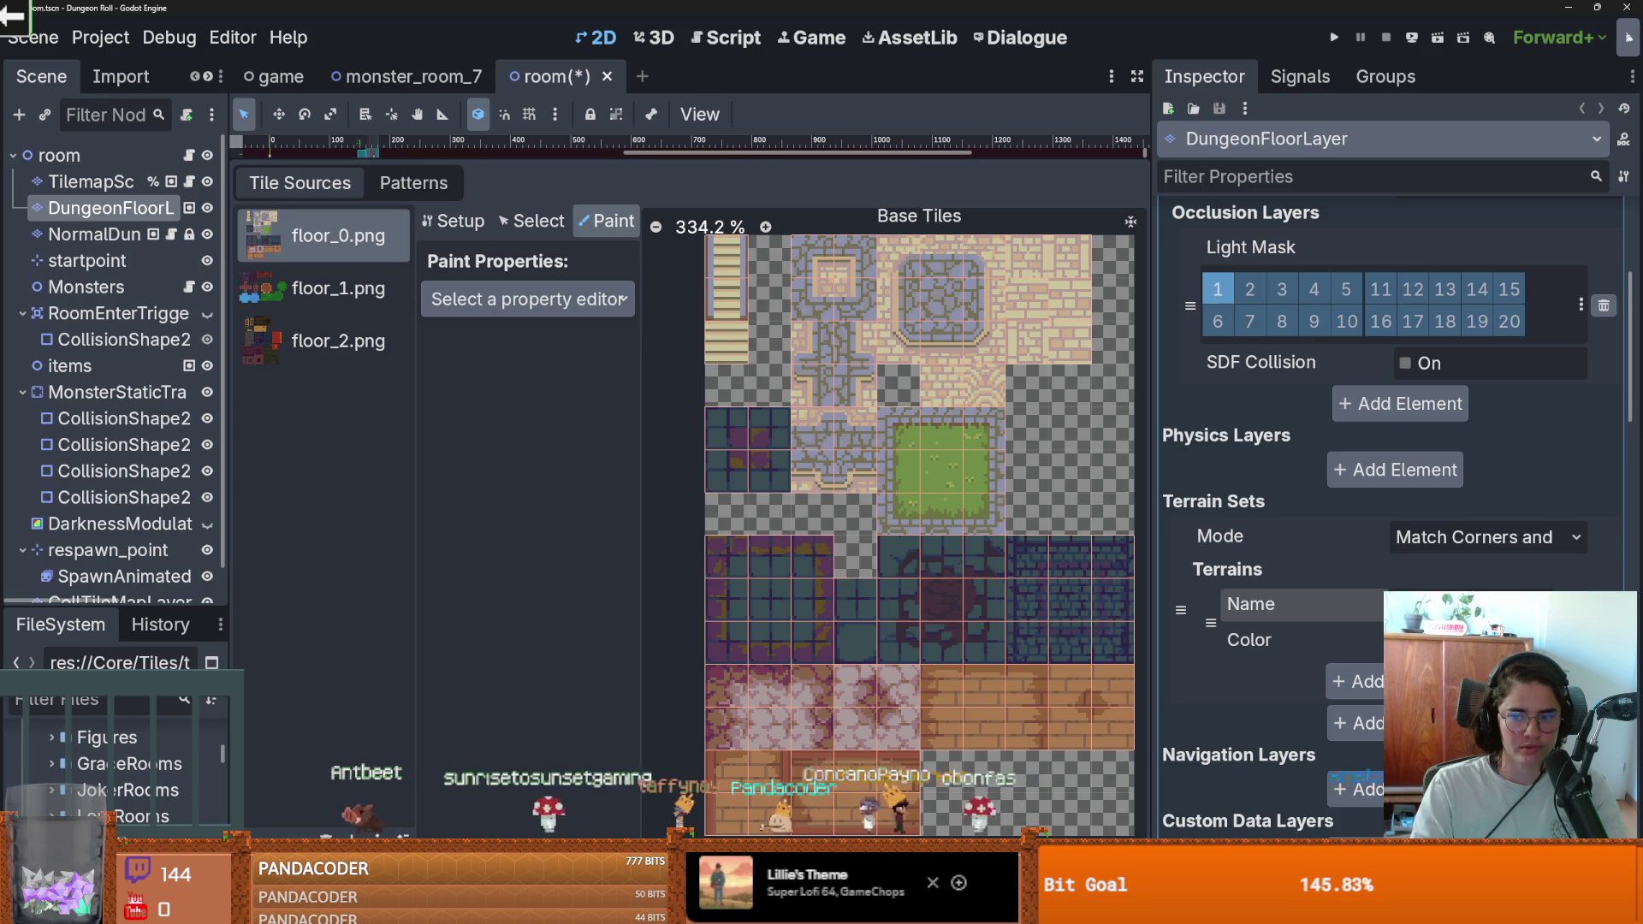
Step: Set the first terrain's colour to dark red
left_click(1498, 640)
left_click(1540, 143)
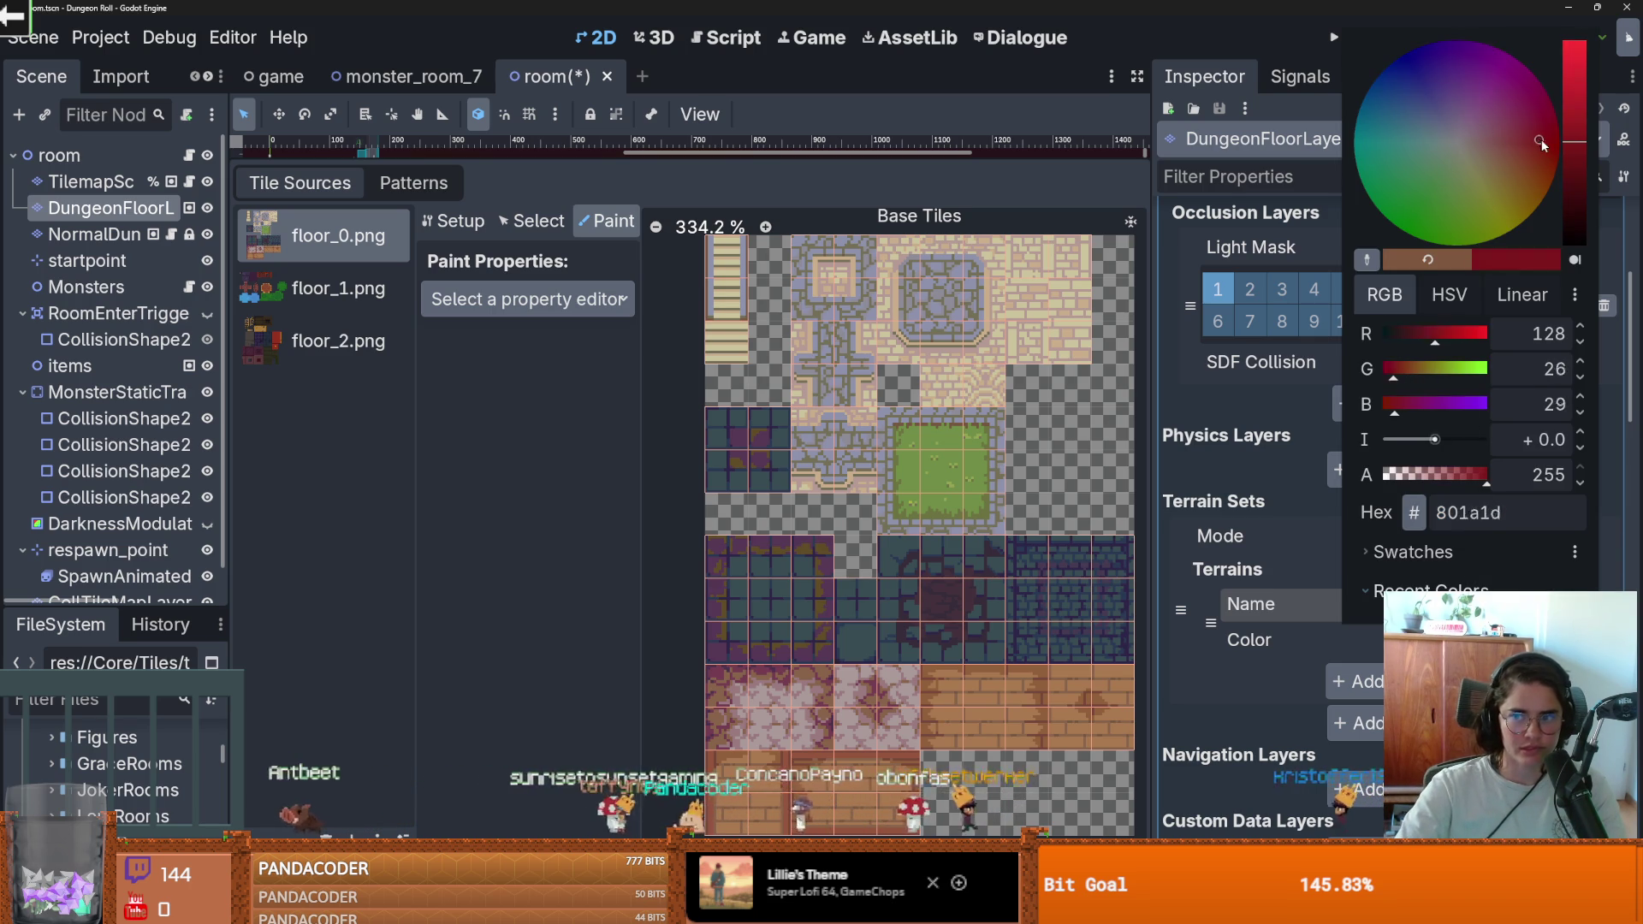
left_click(1276, 407)
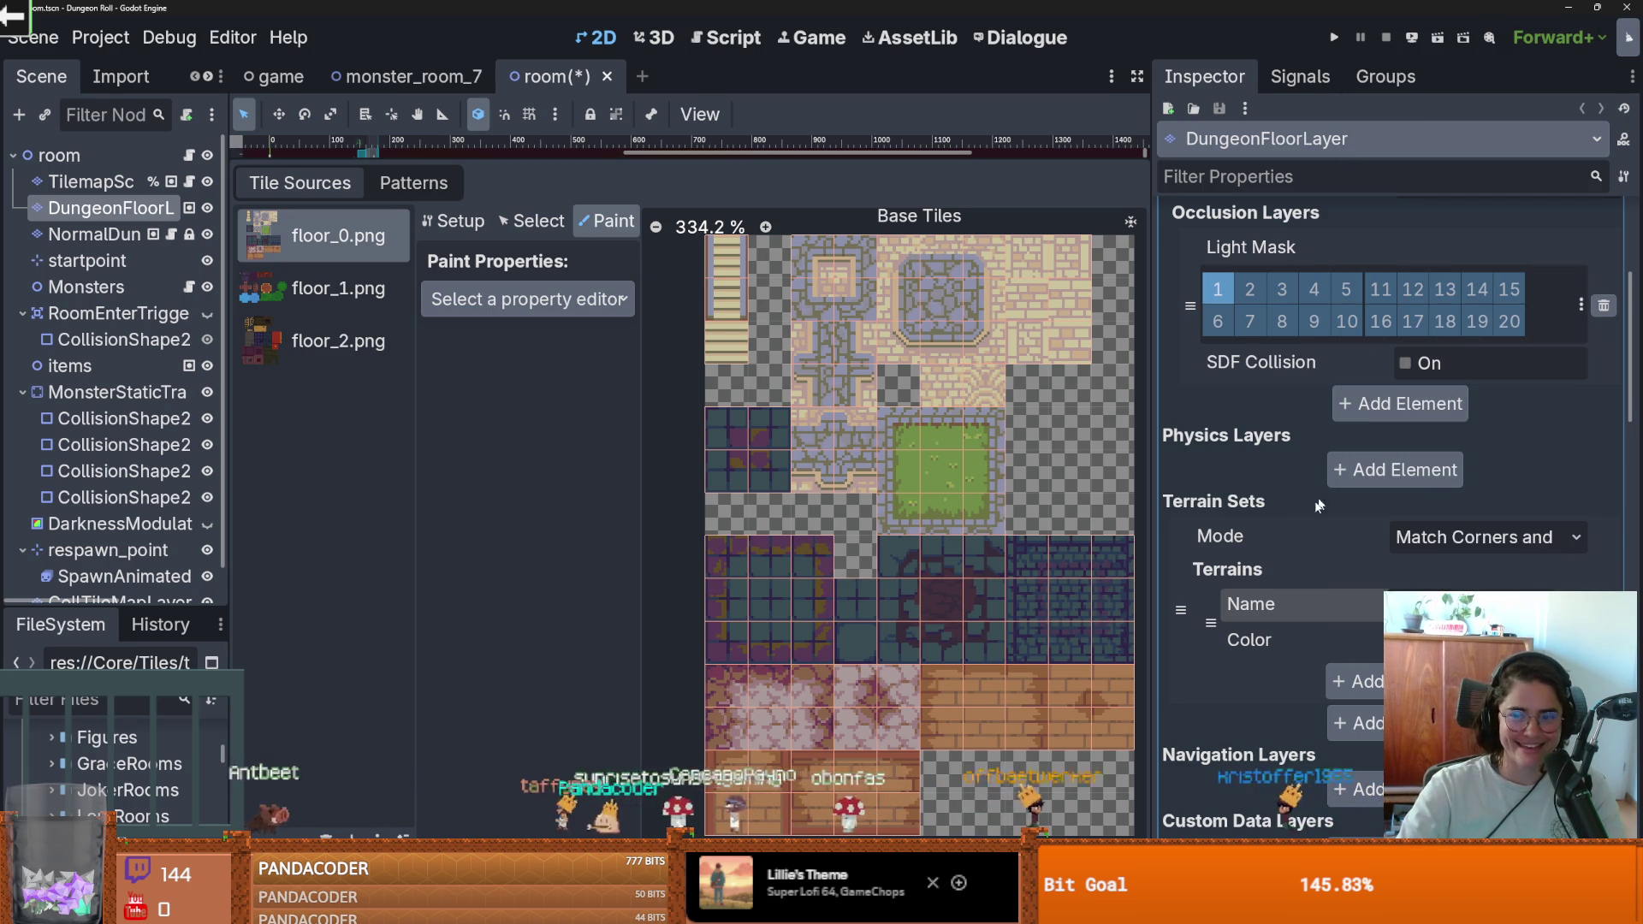
Step: Add another terrain and name it starting with 'smal' for small_tiled_floor
left_click(1360, 681)
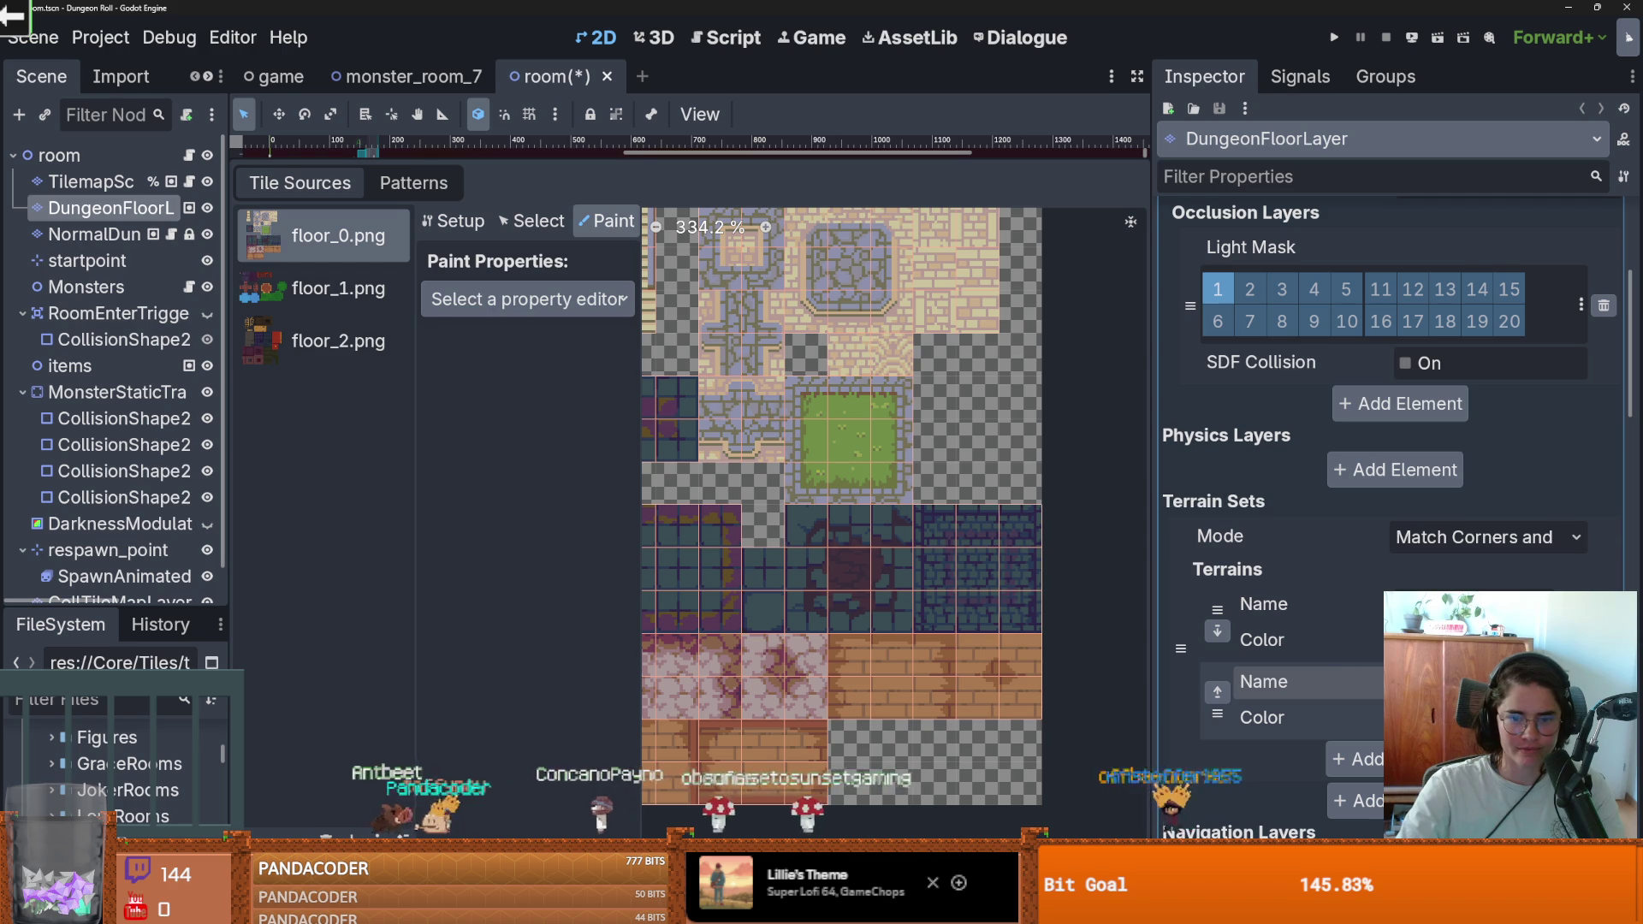
scroll(907, 618, "up", 4)
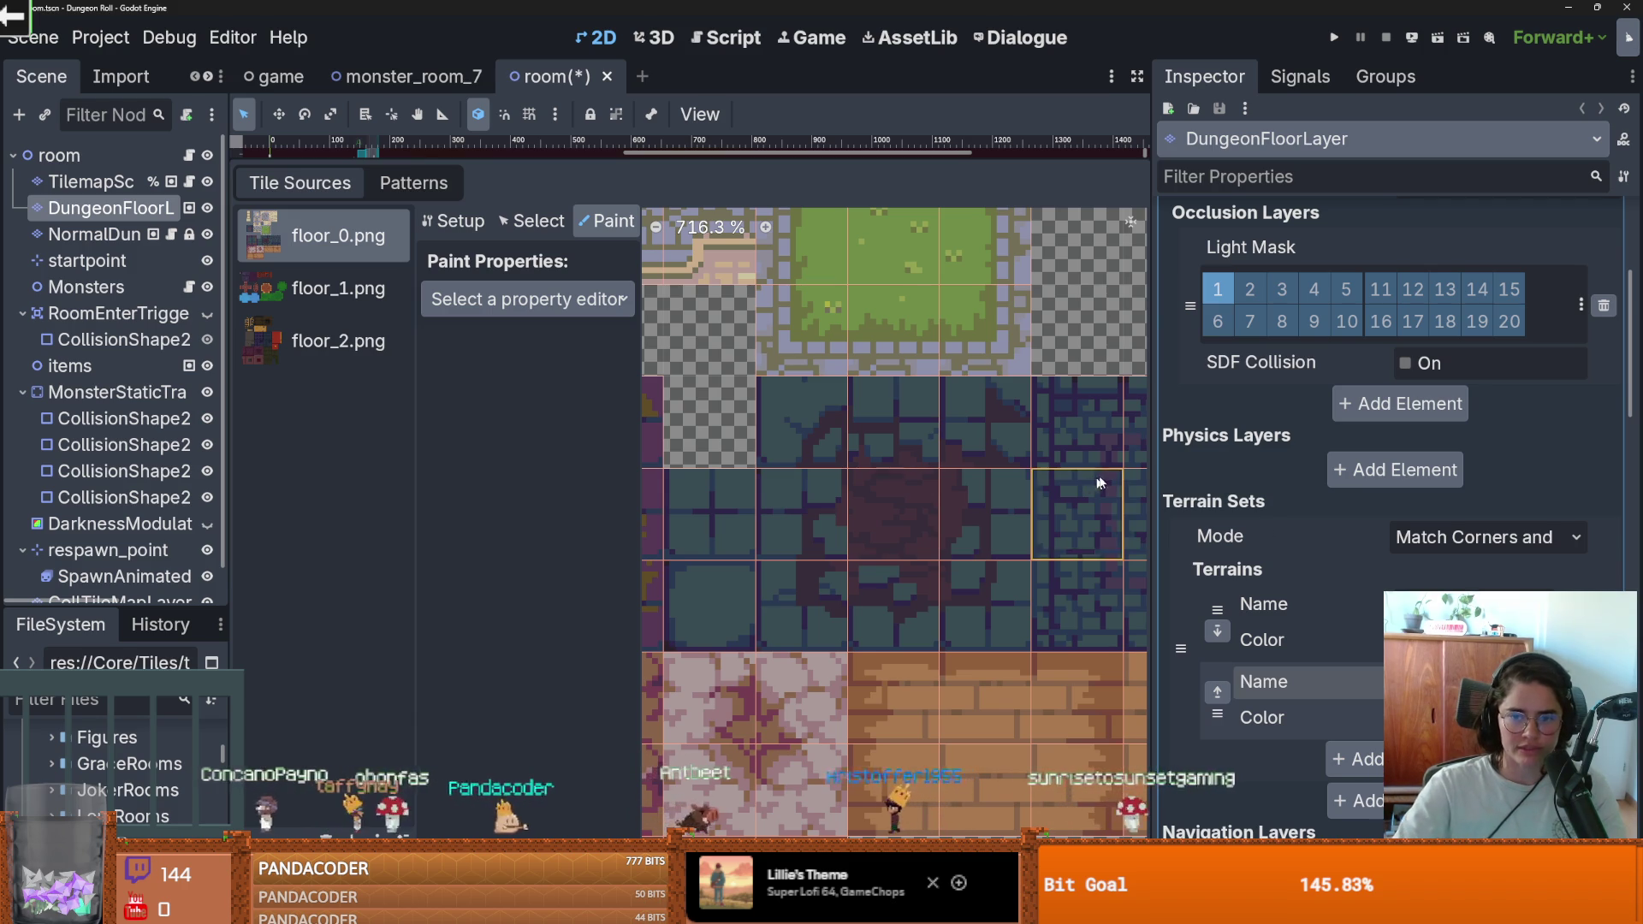
scroll(1101, 482, "down", 1)
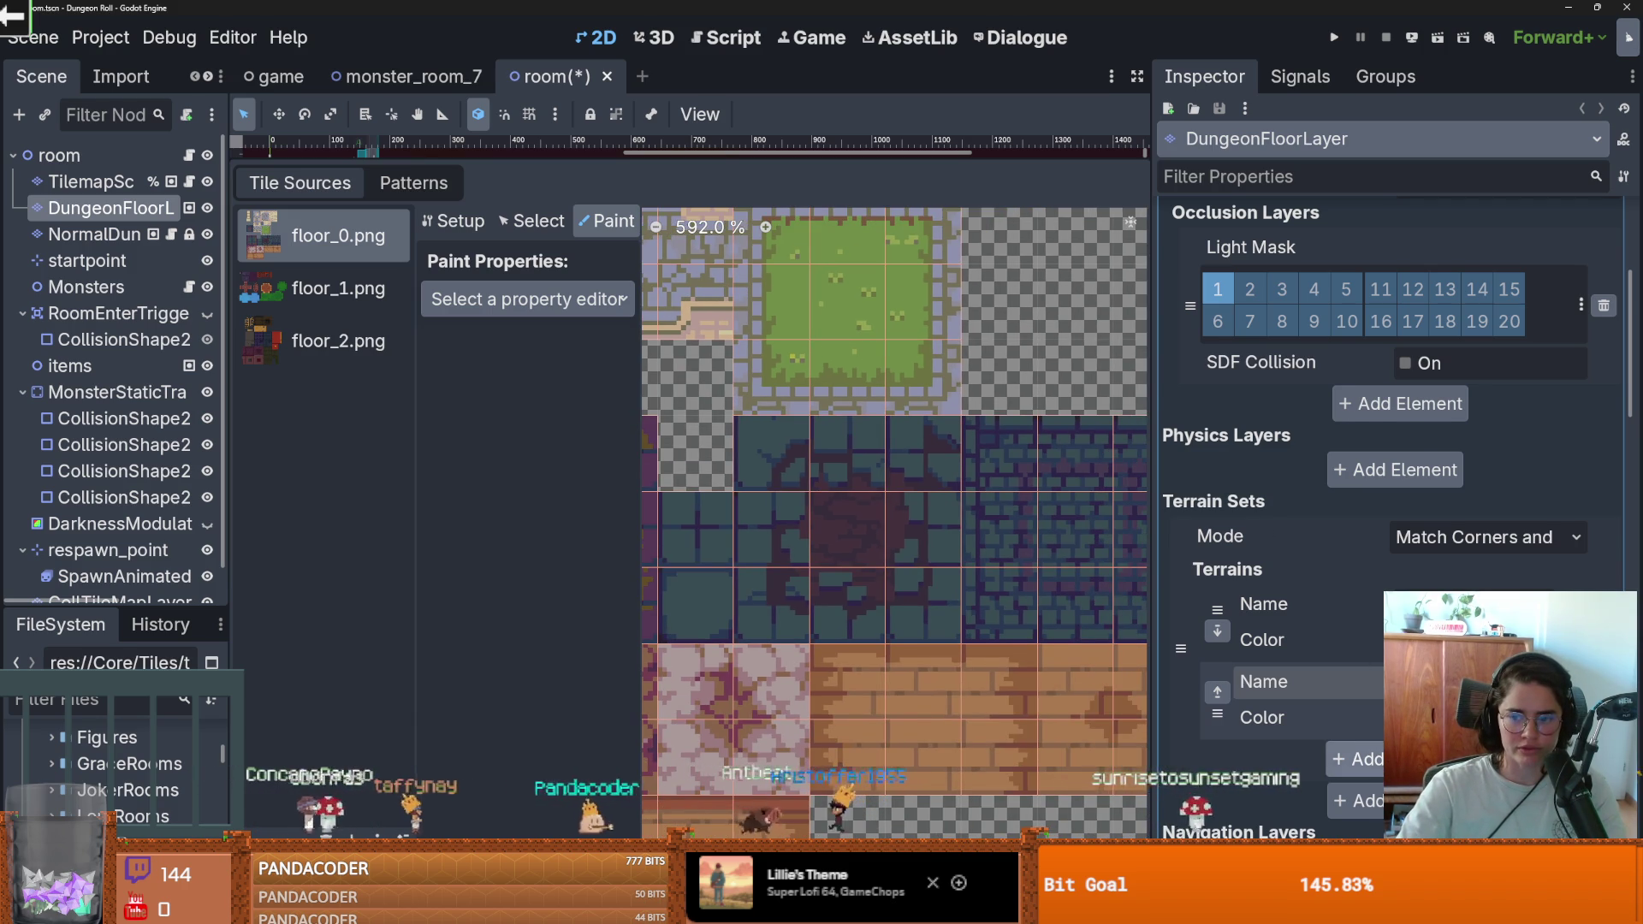
scroll(1478, 585, "down", 2)
type("small_tiled_floor")
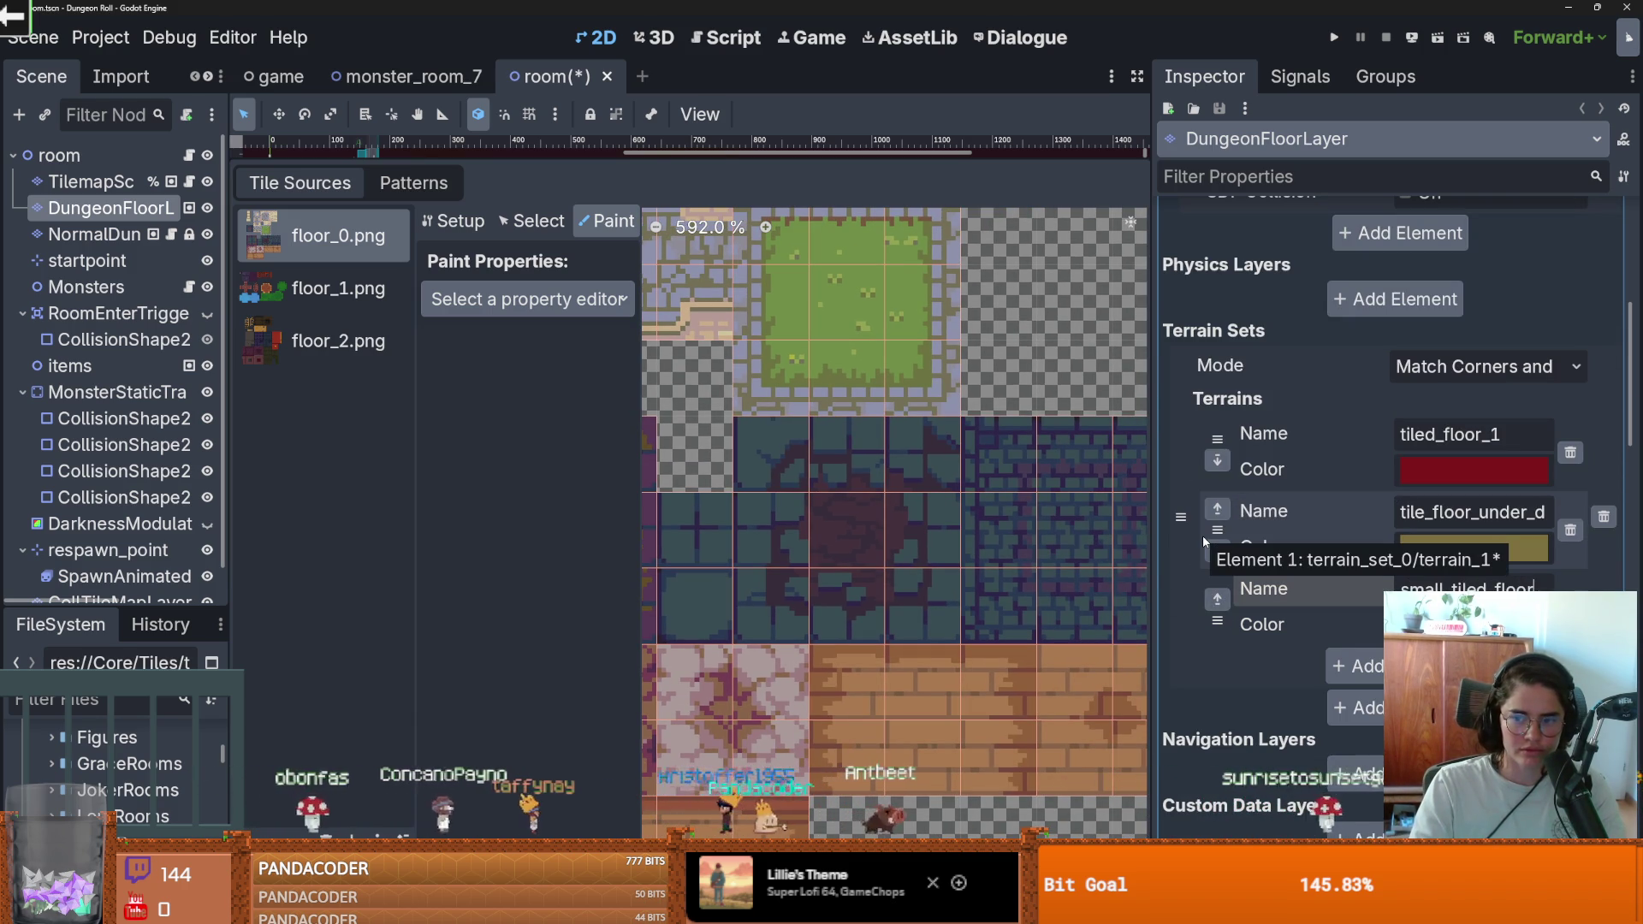
scroll(770, 618, "down", 1)
Step: Widen the tile atlas panel and add a fourth terrain to the set
left_click_drag(753, 628, 918, 611)
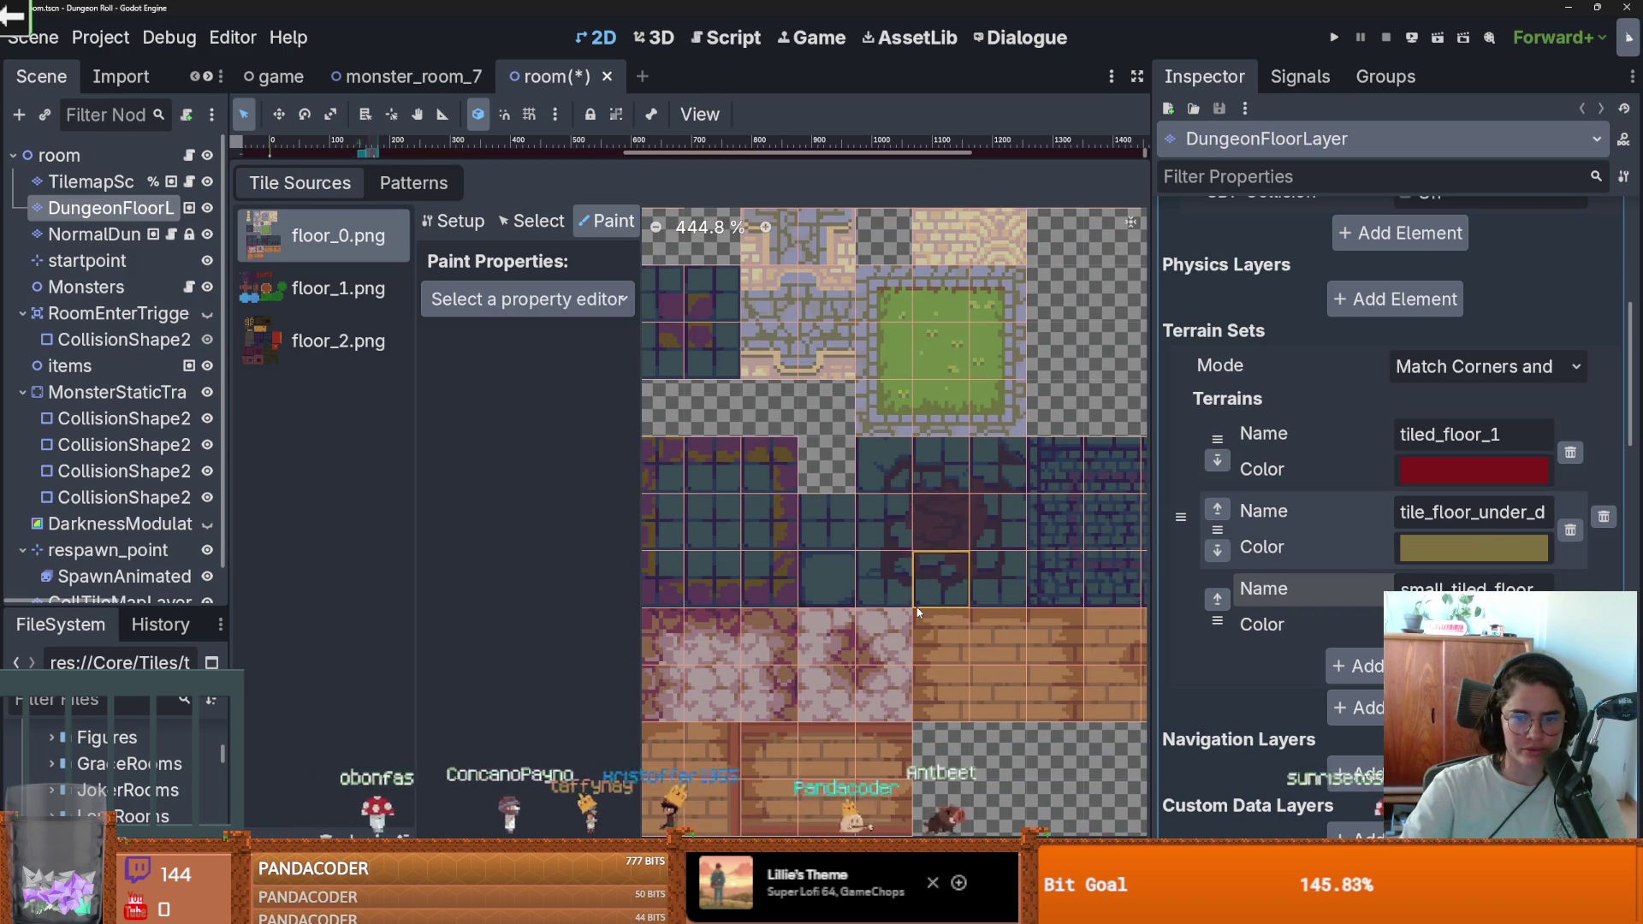
left_click_drag(1150, 540, 1235, 540)
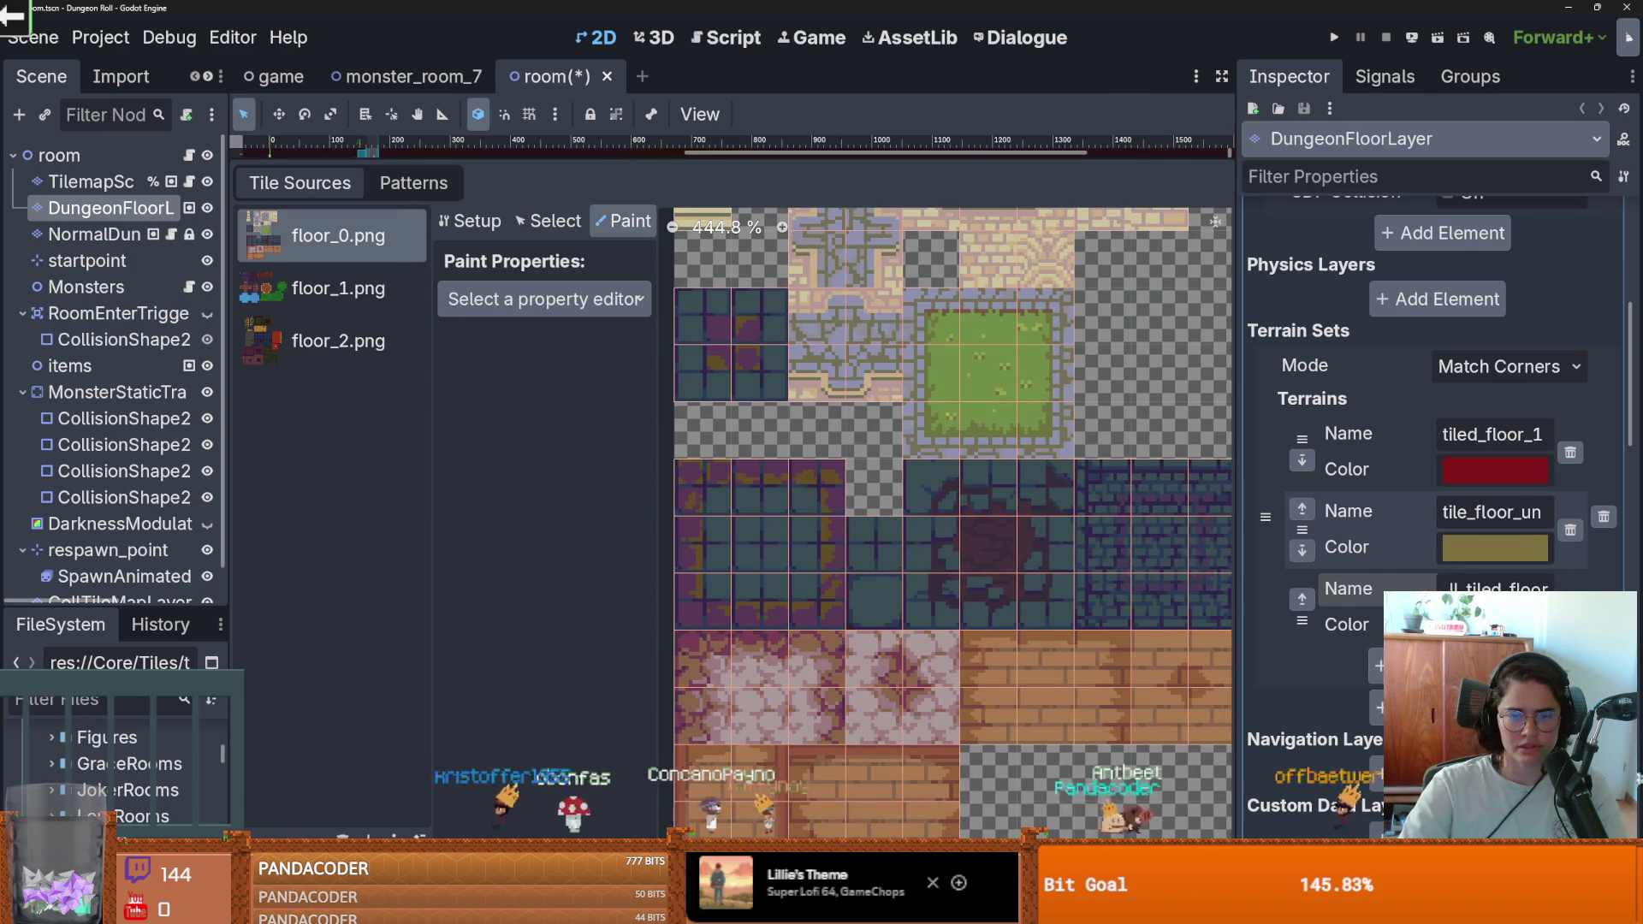
left_click(1403, 666)
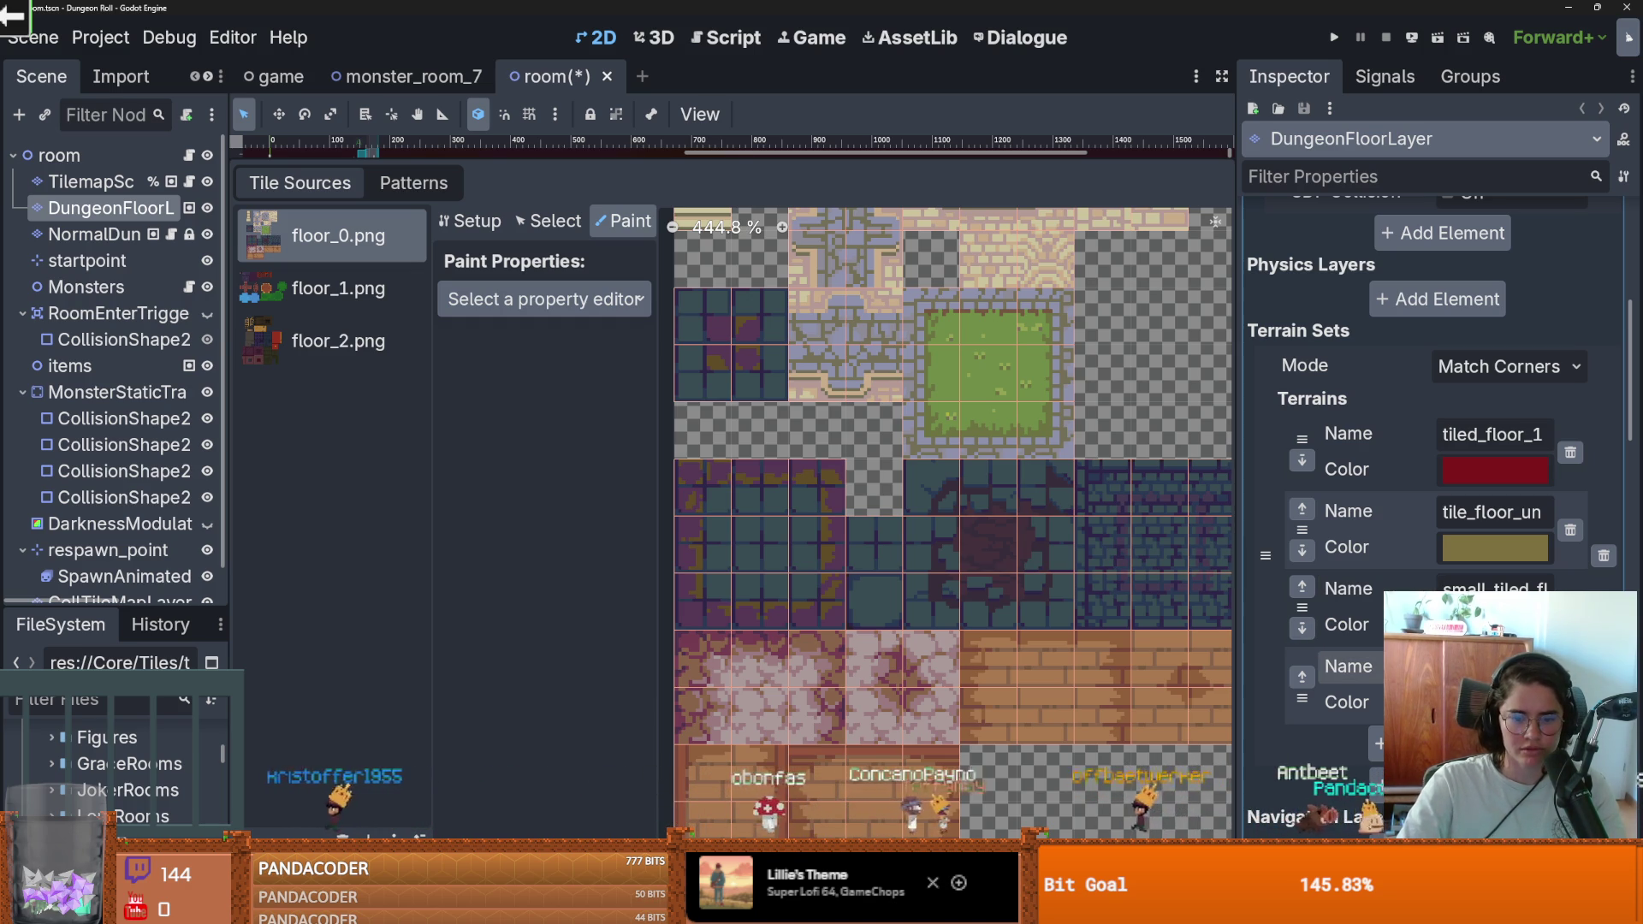
Step: Set Paint Properties to Terrains, with Terrain Set 0 and terrain tiled_floor_1
left_click(548, 300)
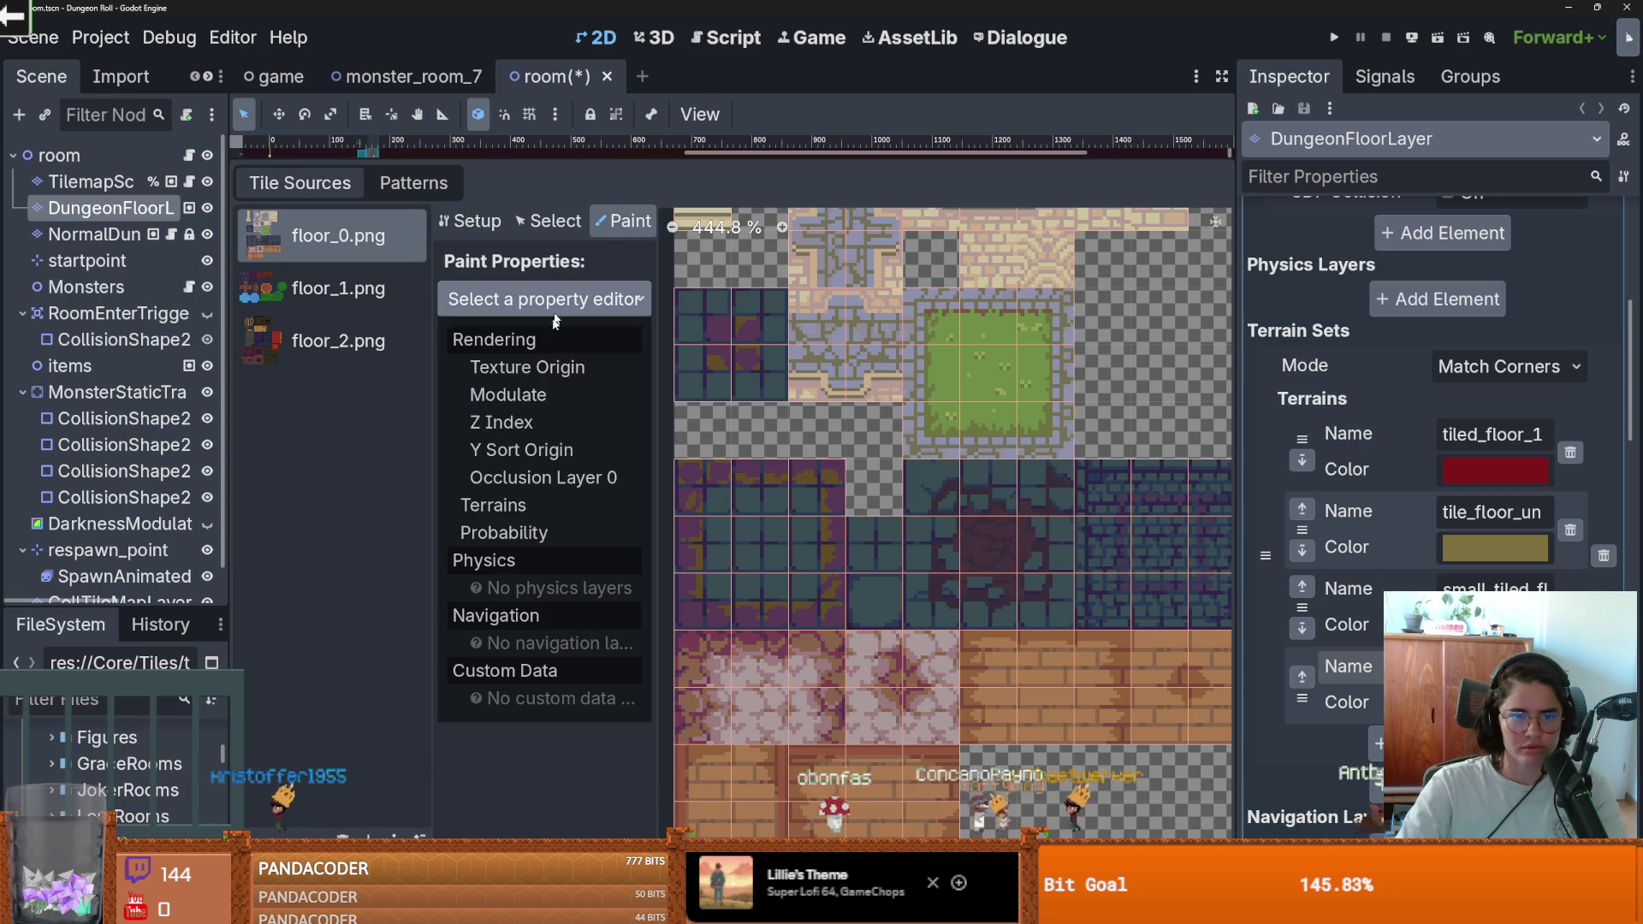
left_click(493, 505)
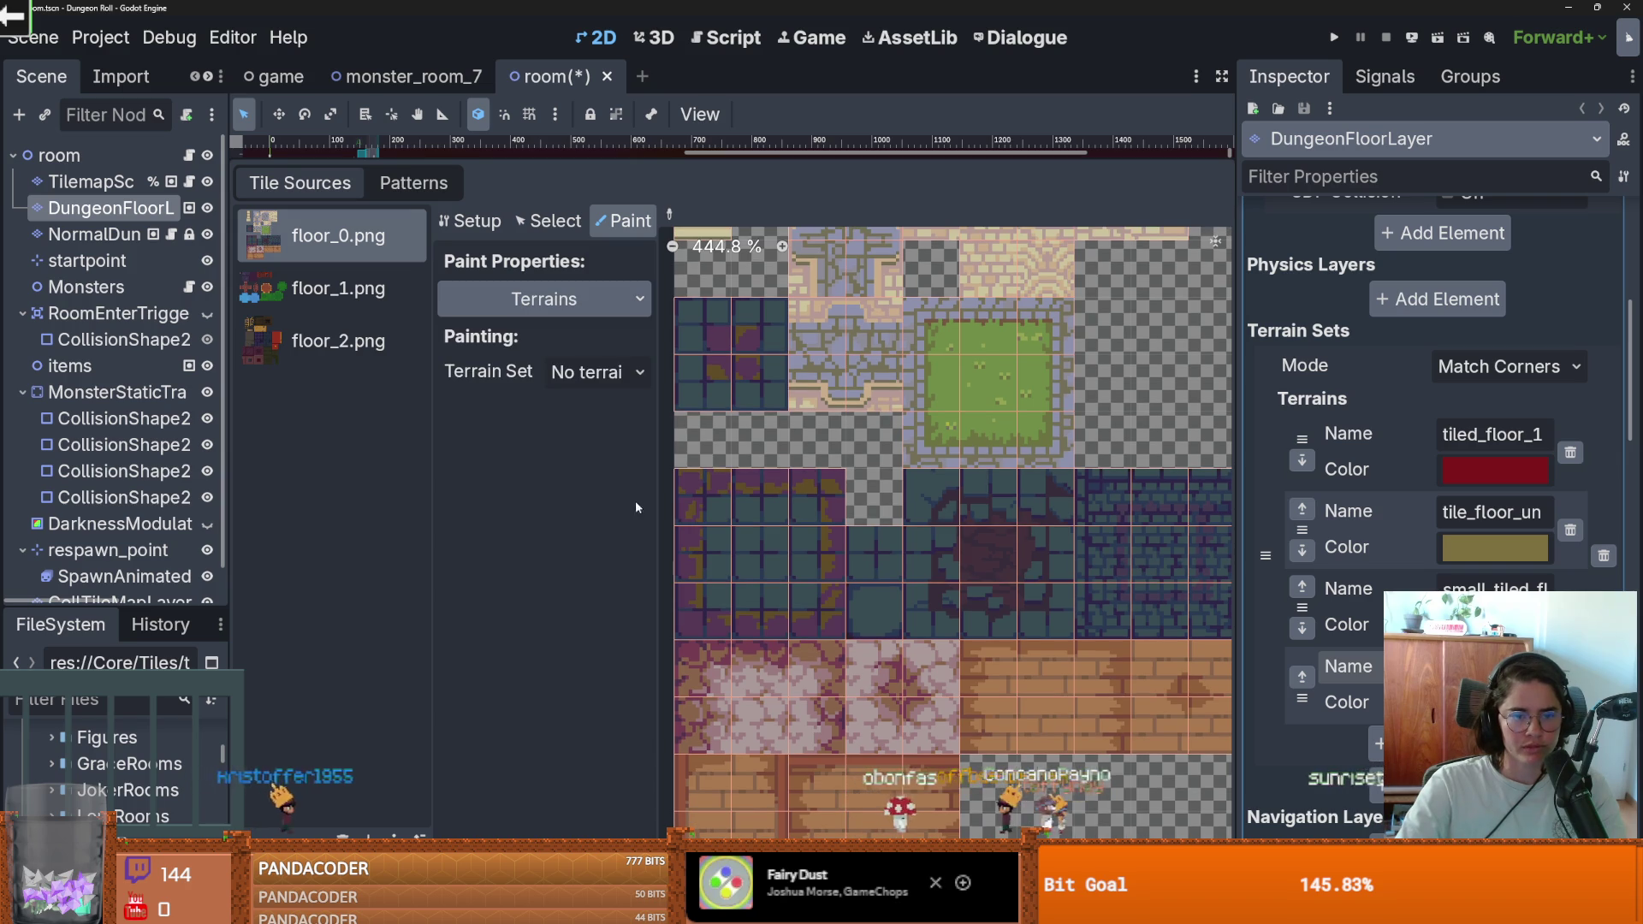
left_click(590, 374)
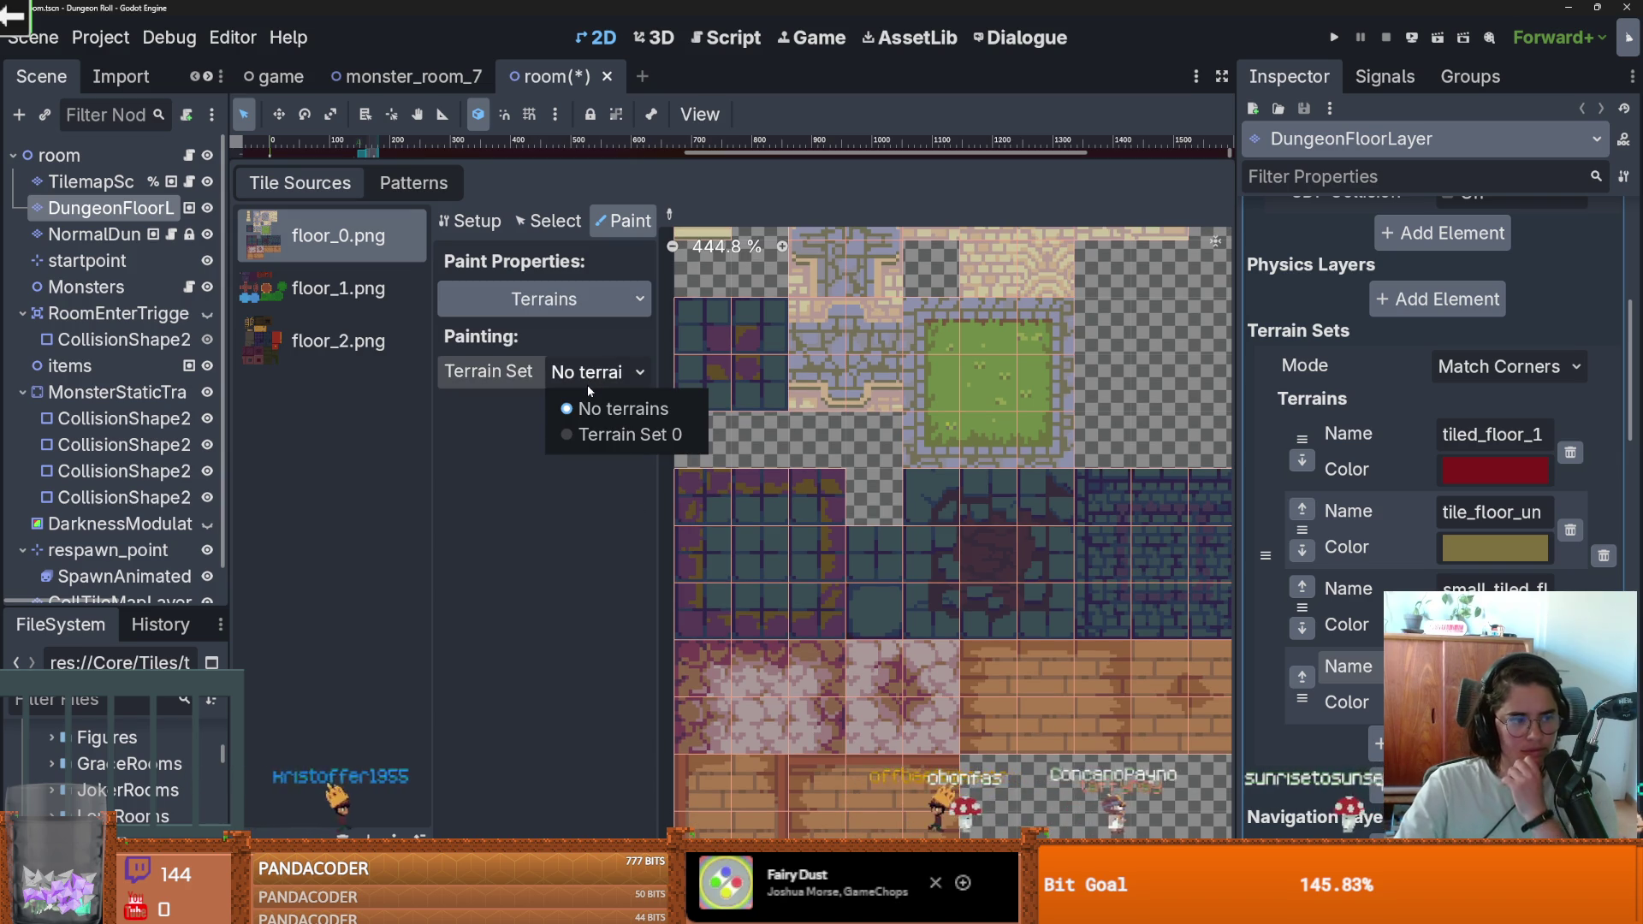
left_click(587, 434)
left_click(588, 411)
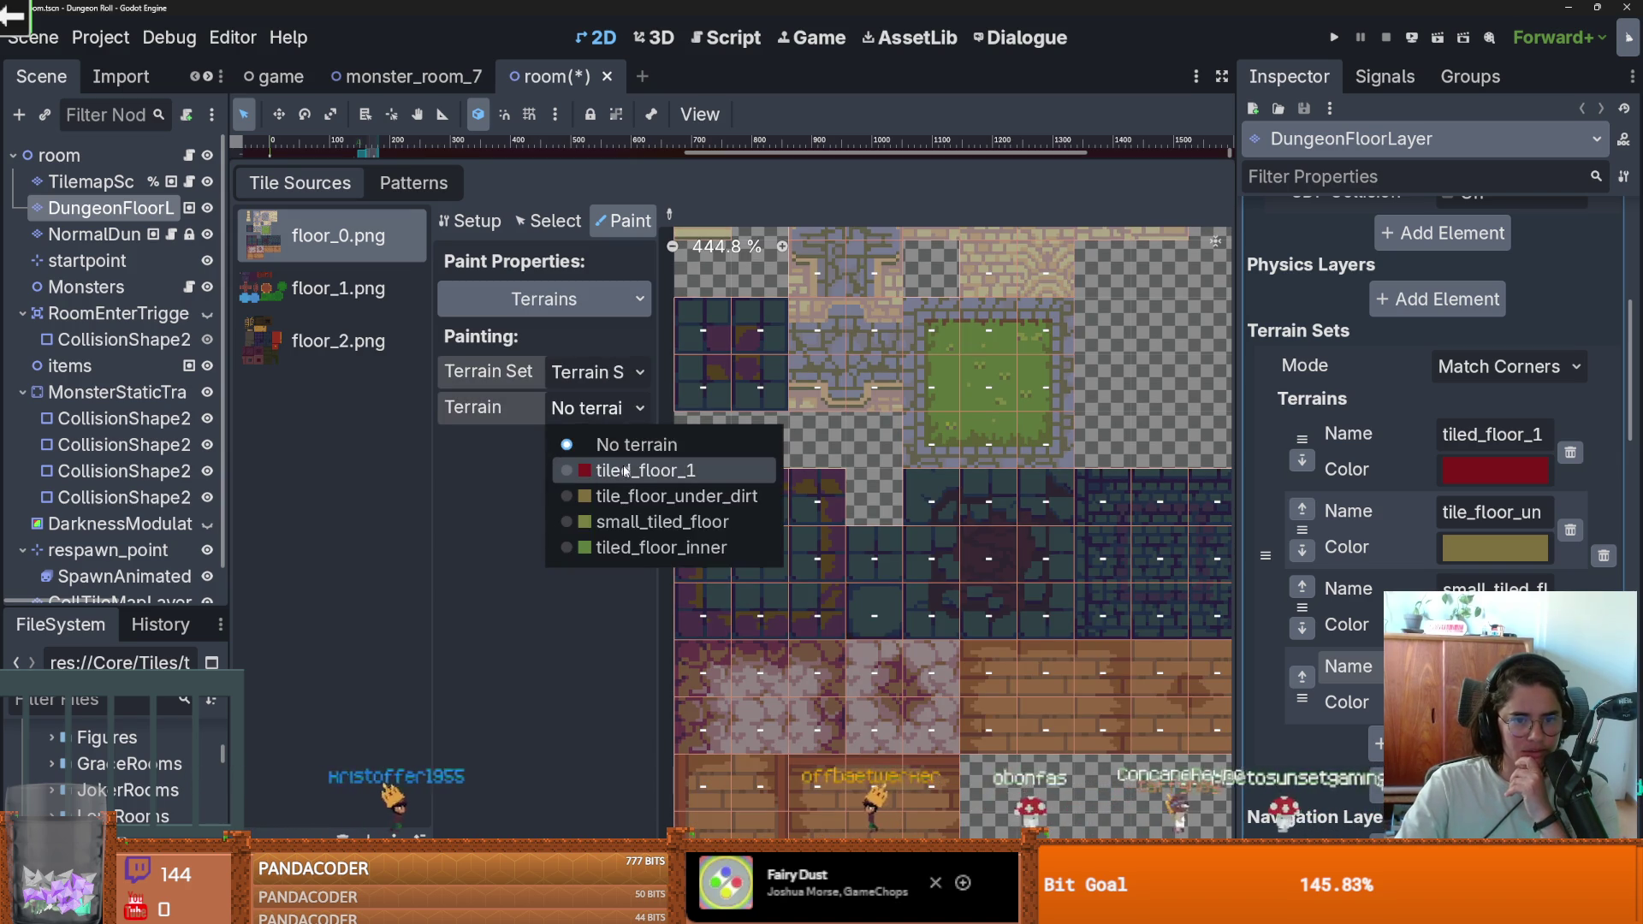
left_click(590, 465)
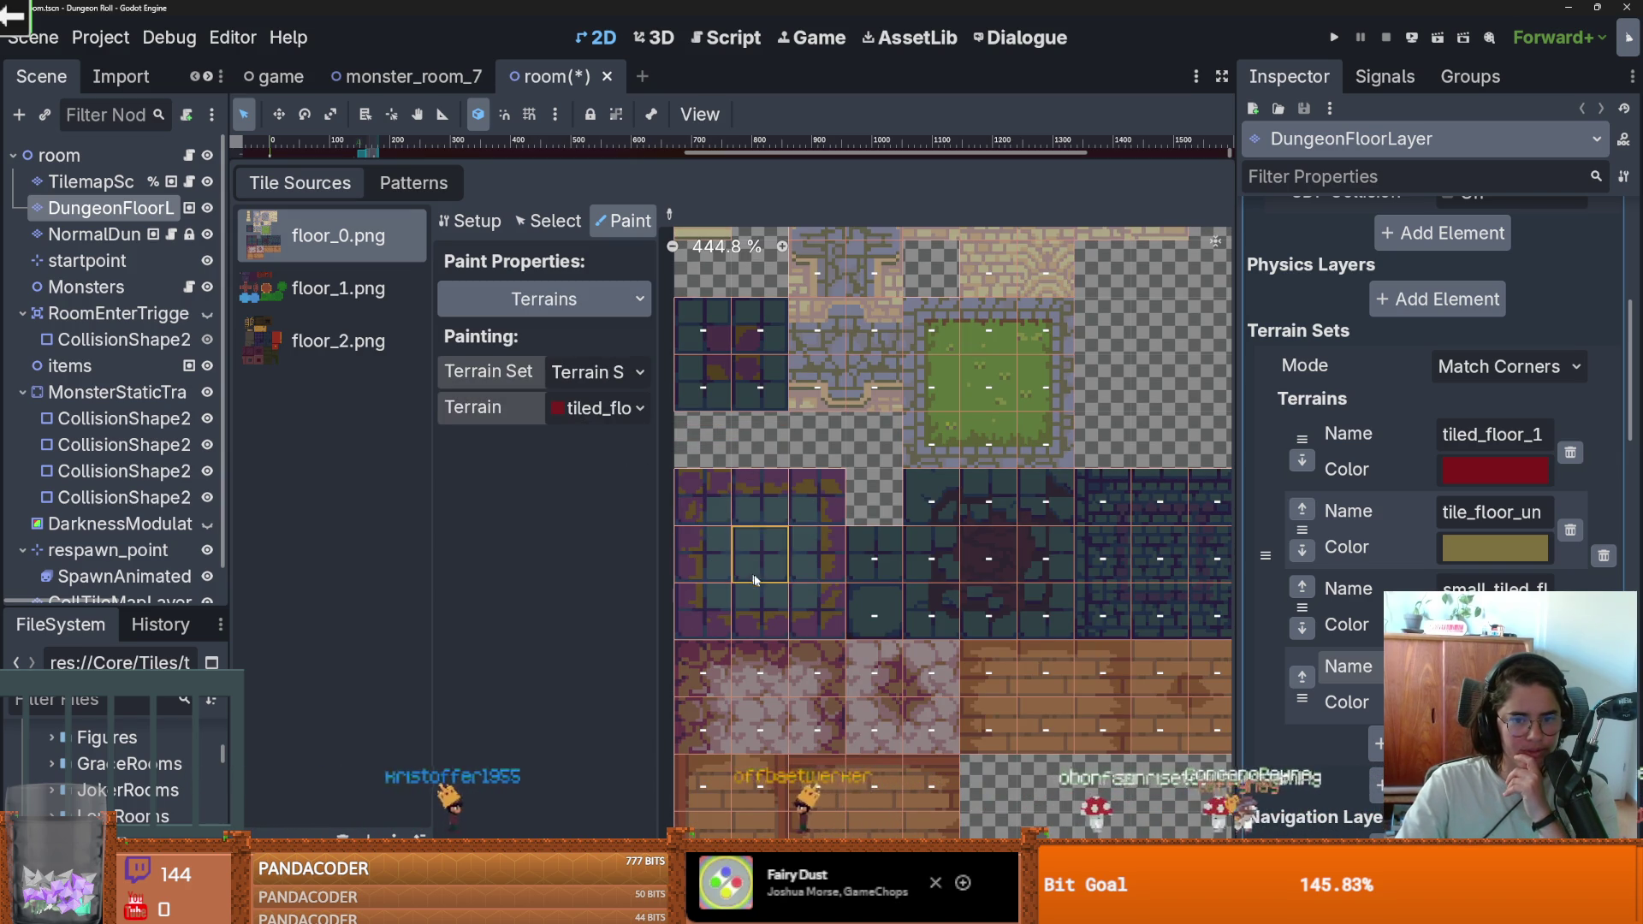
Step: Paint tiled_floor_1 on the tiled floor block and tile_floor_under_dirt on the 3x3 dark block
mouse_move(700, 496)
left_mouse_down()
mouse_move(770, 496)
mouse_move(813, 589)
mouse_move(809, 612)
mouse_move(701, 612)
mouse_move(697, 514)
mouse_move(734, 605)
mouse_move(759, 516)
left_mouse_up()
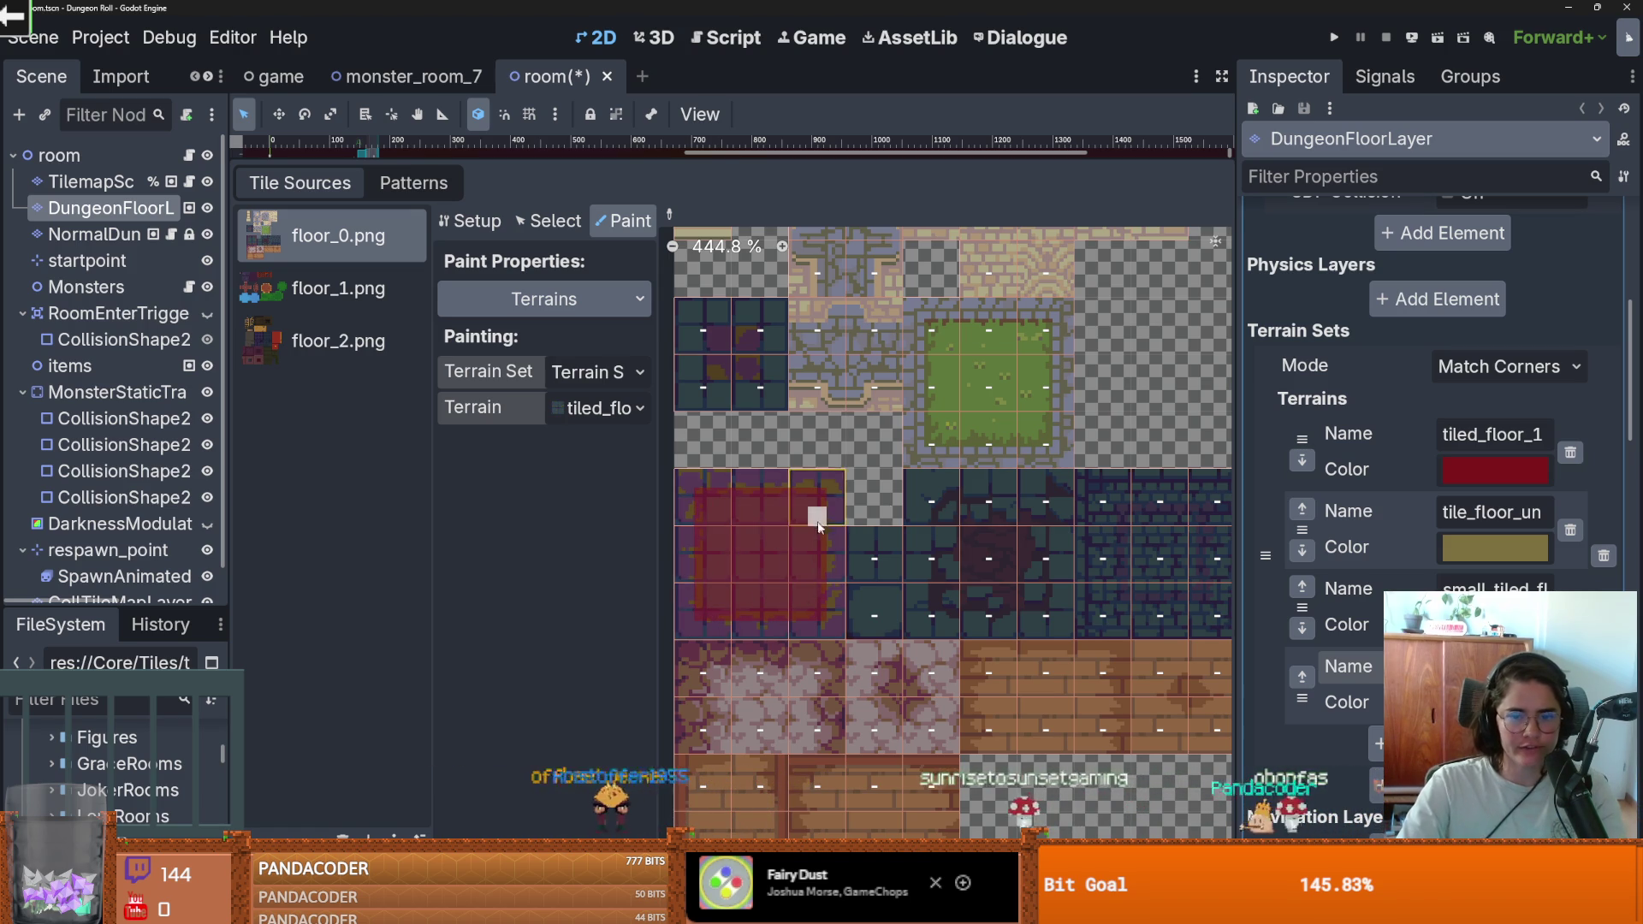
left_click(603, 409)
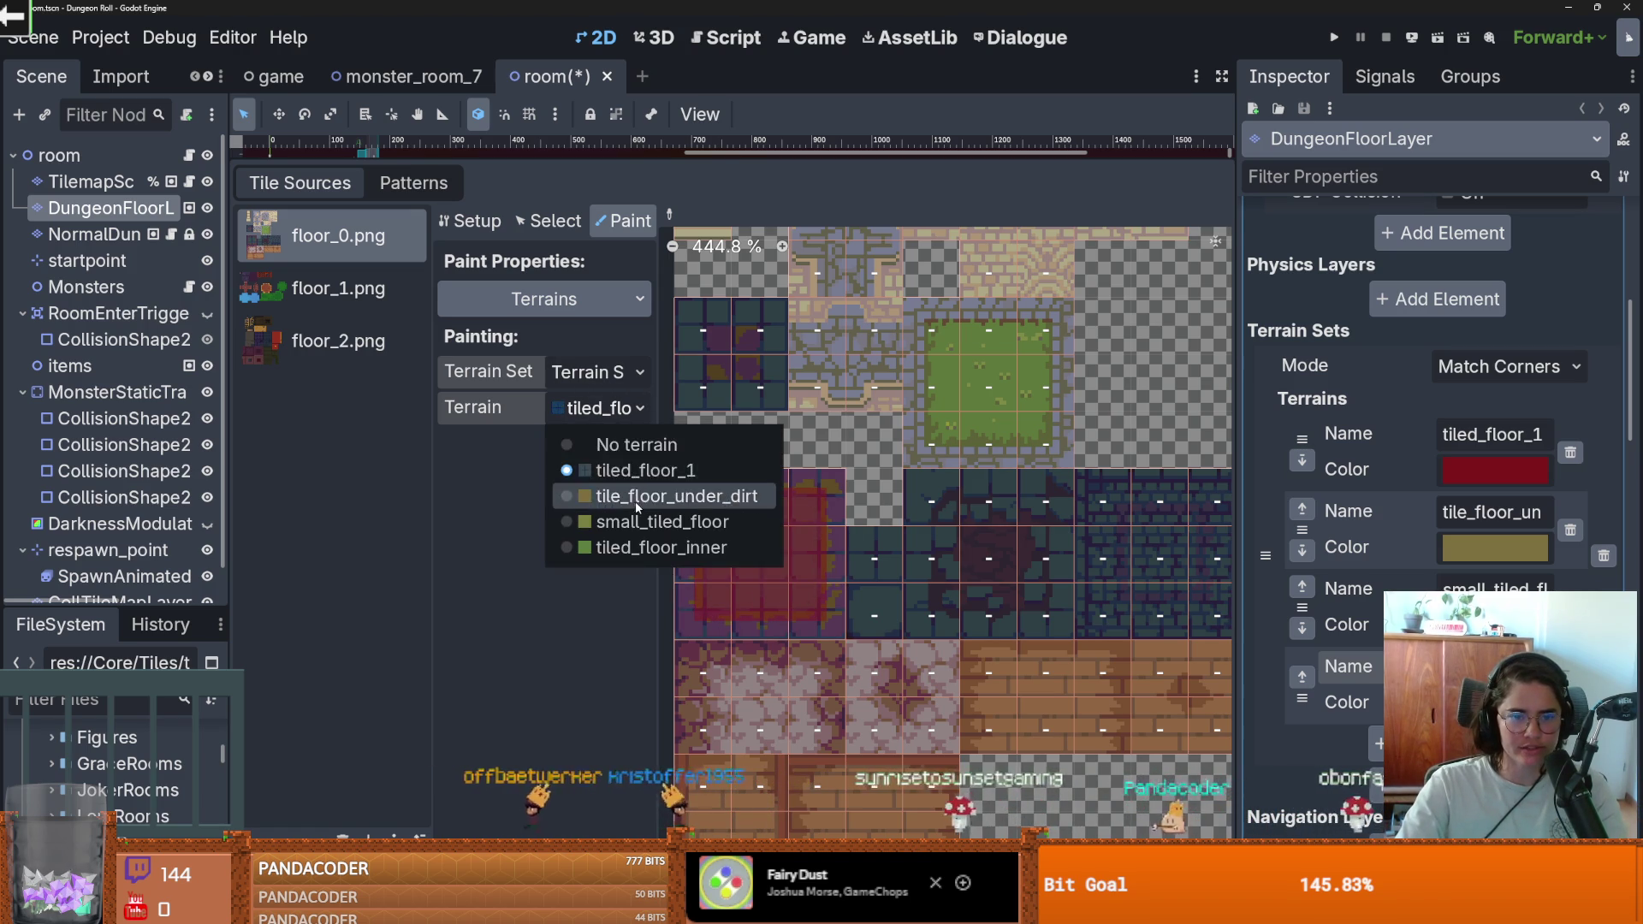
left_click(676, 496)
mouse_move(847, 603)
left_mouse_down()
mouse_move(865, 557)
mouse_move(844, 488)
mouse_move(844, 550)
mouse_move(958, 605)
mouse_move(965, 488)
mouse_move(869, 557)
mouse_move(873, 580)
mouse_move(947, 560)
mouse_move(907, 514)
mouse_move(907, 548)
left_mouse_up()
Step: Paint small_tiled_floor onto the dark brick block
scroll(1018, 532, "right", 3)
left_click(599, 407)
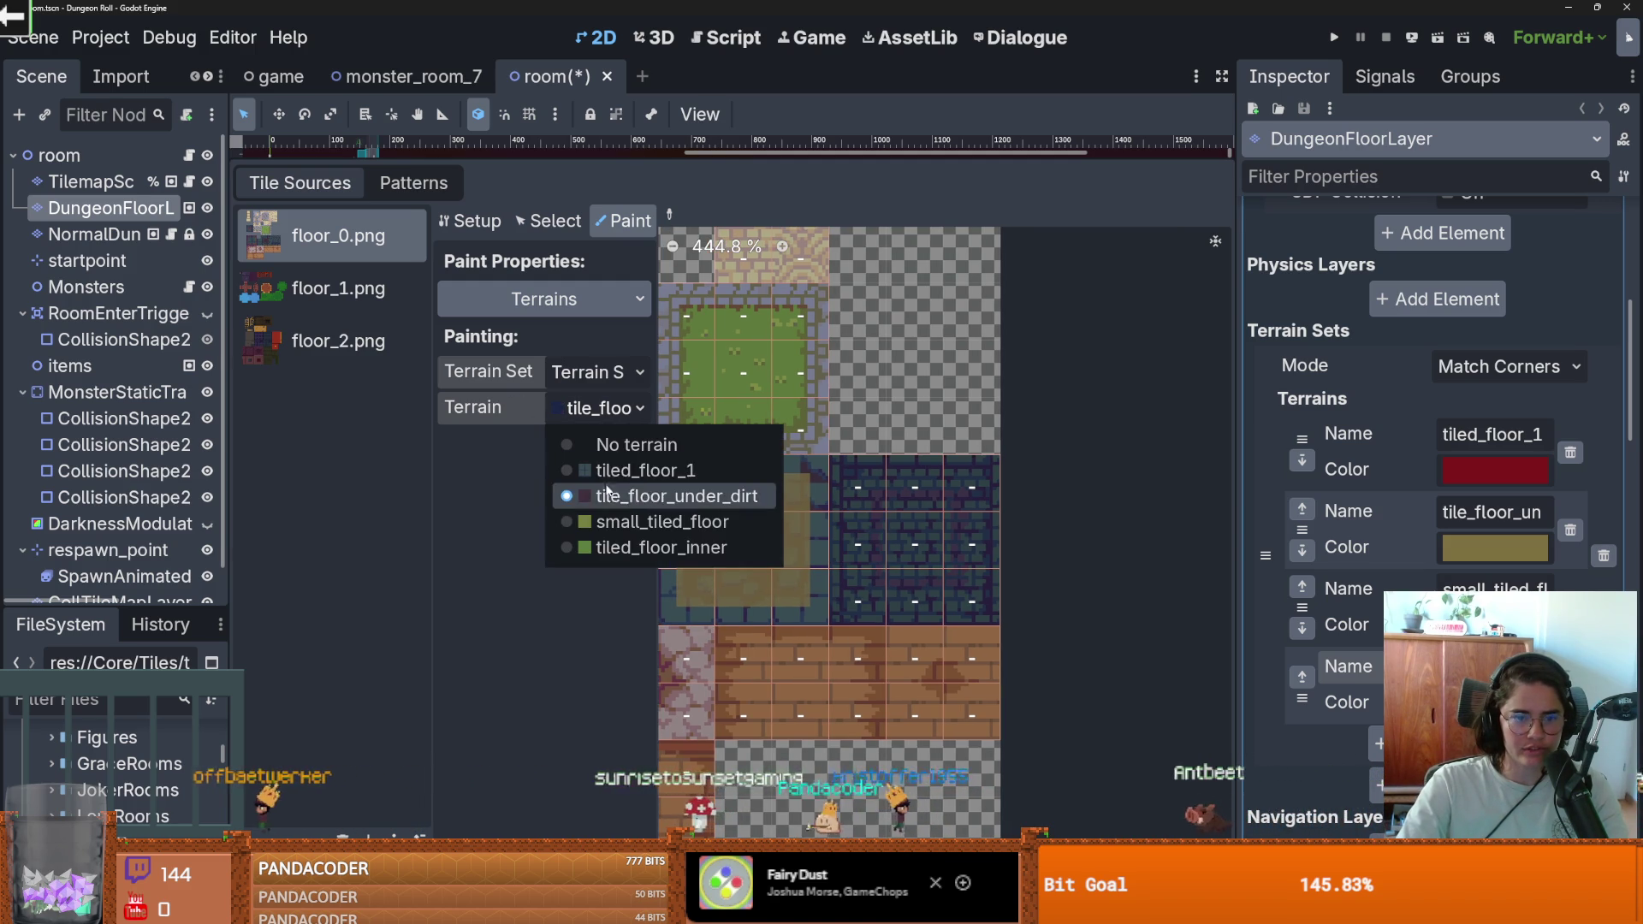
left_click(599, 520)
scroll(865, 506, "up", 2)
mouse_move(865, 506)
left_mouse_down()
mouse_move(942, 616)
mouse_move(964, 571)
left_mouse_up()
Step: Recolour small_tiled_floor to blue 0091ff, extend it to the next brick tile, and save
left_click(1495, 625)
mouse_move(1506, 94)
left_mouse_down()
mouse_move(1444, 112)
mouse_move(1198, 342)
left_mouse_up()
left_click(912, 522)
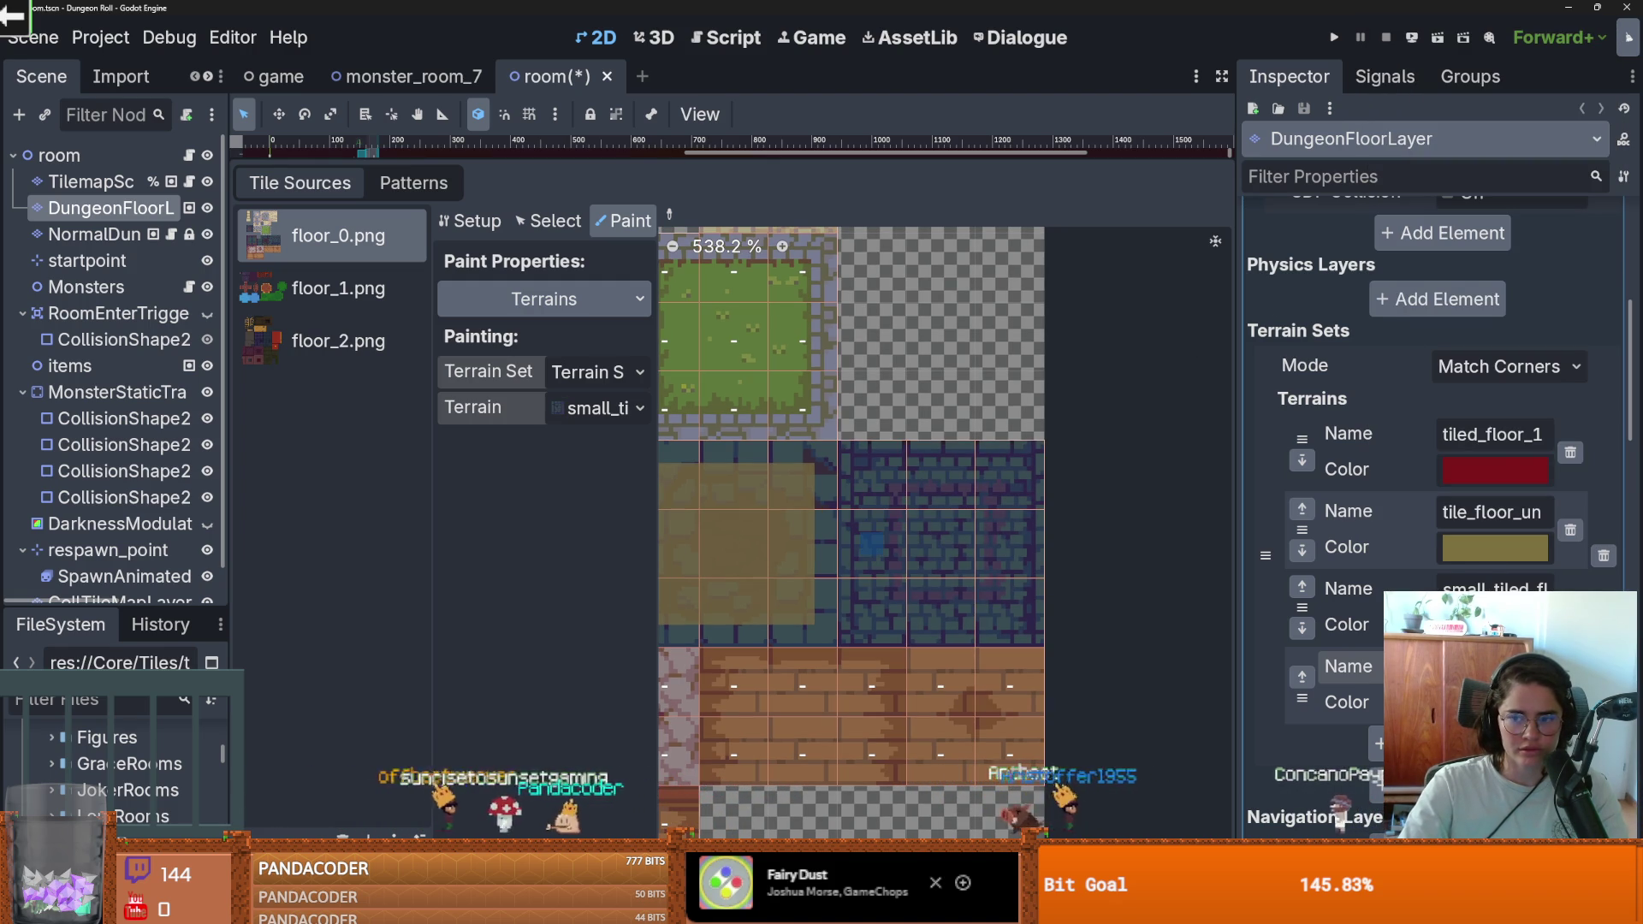
left_click(1495, 625)
left_click_drag(1598, 171, 1593, 7)
left_click(873, 521)
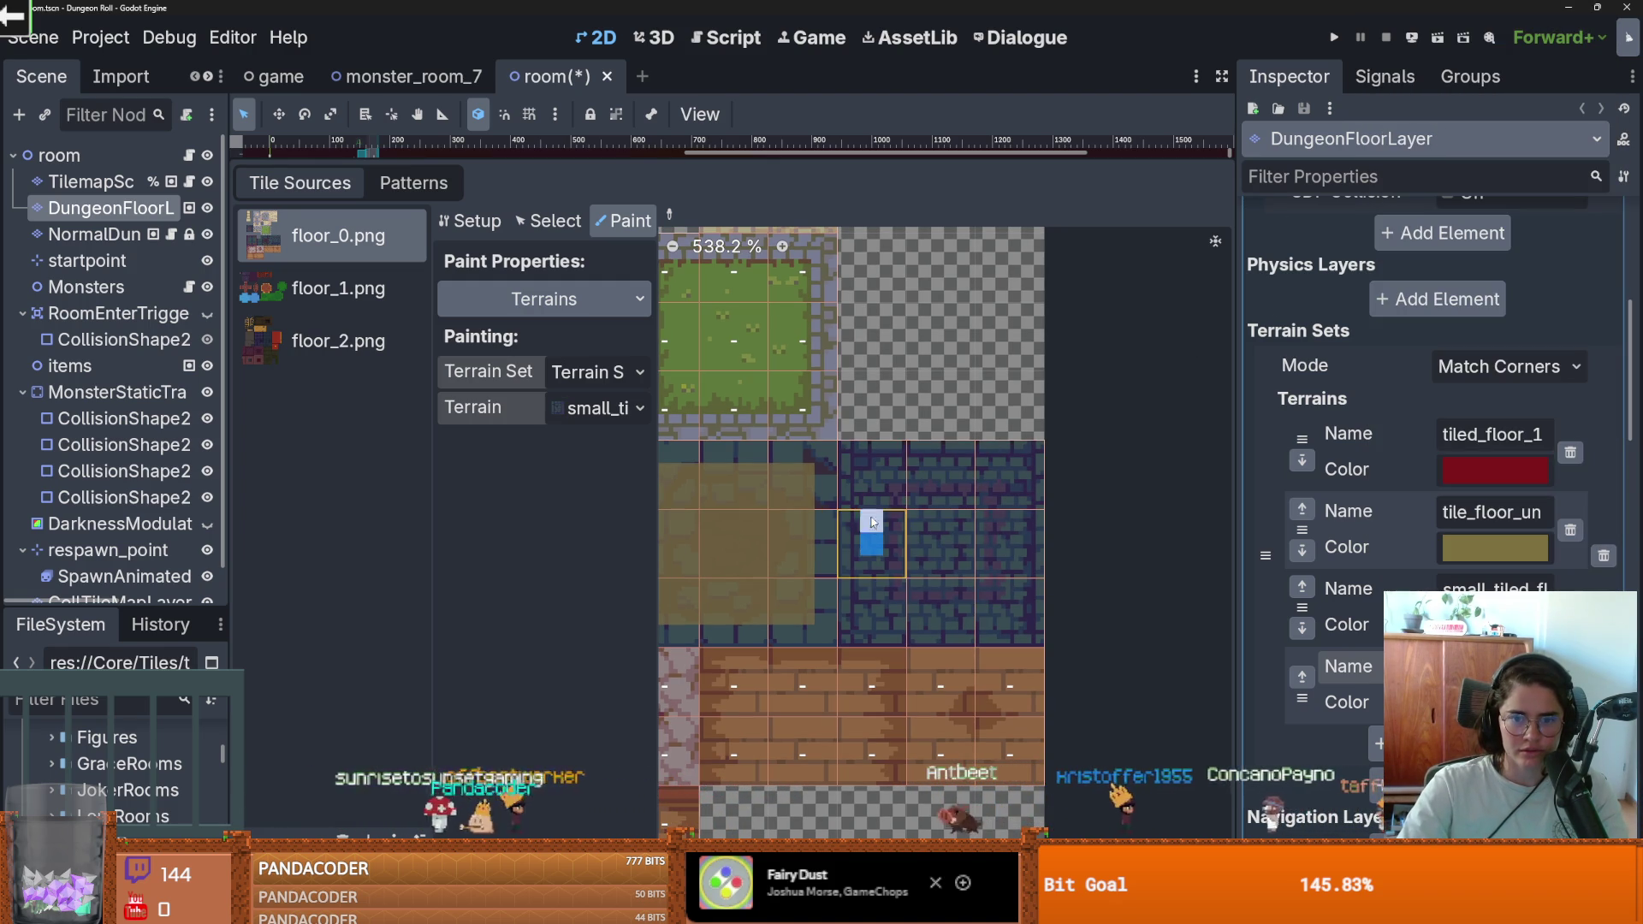
mouse_move(955, 482)
left_mouse_down()
mouse_move(997, 486)
mouse_move(1010, 611)
mouse_move(890, 612)
mouse_move(878, 590)
mouse_move(983, 550)
mouse_move(982, 514)
mouse_move(929, 516)
left_mouse_up()
key("ctrl+s")
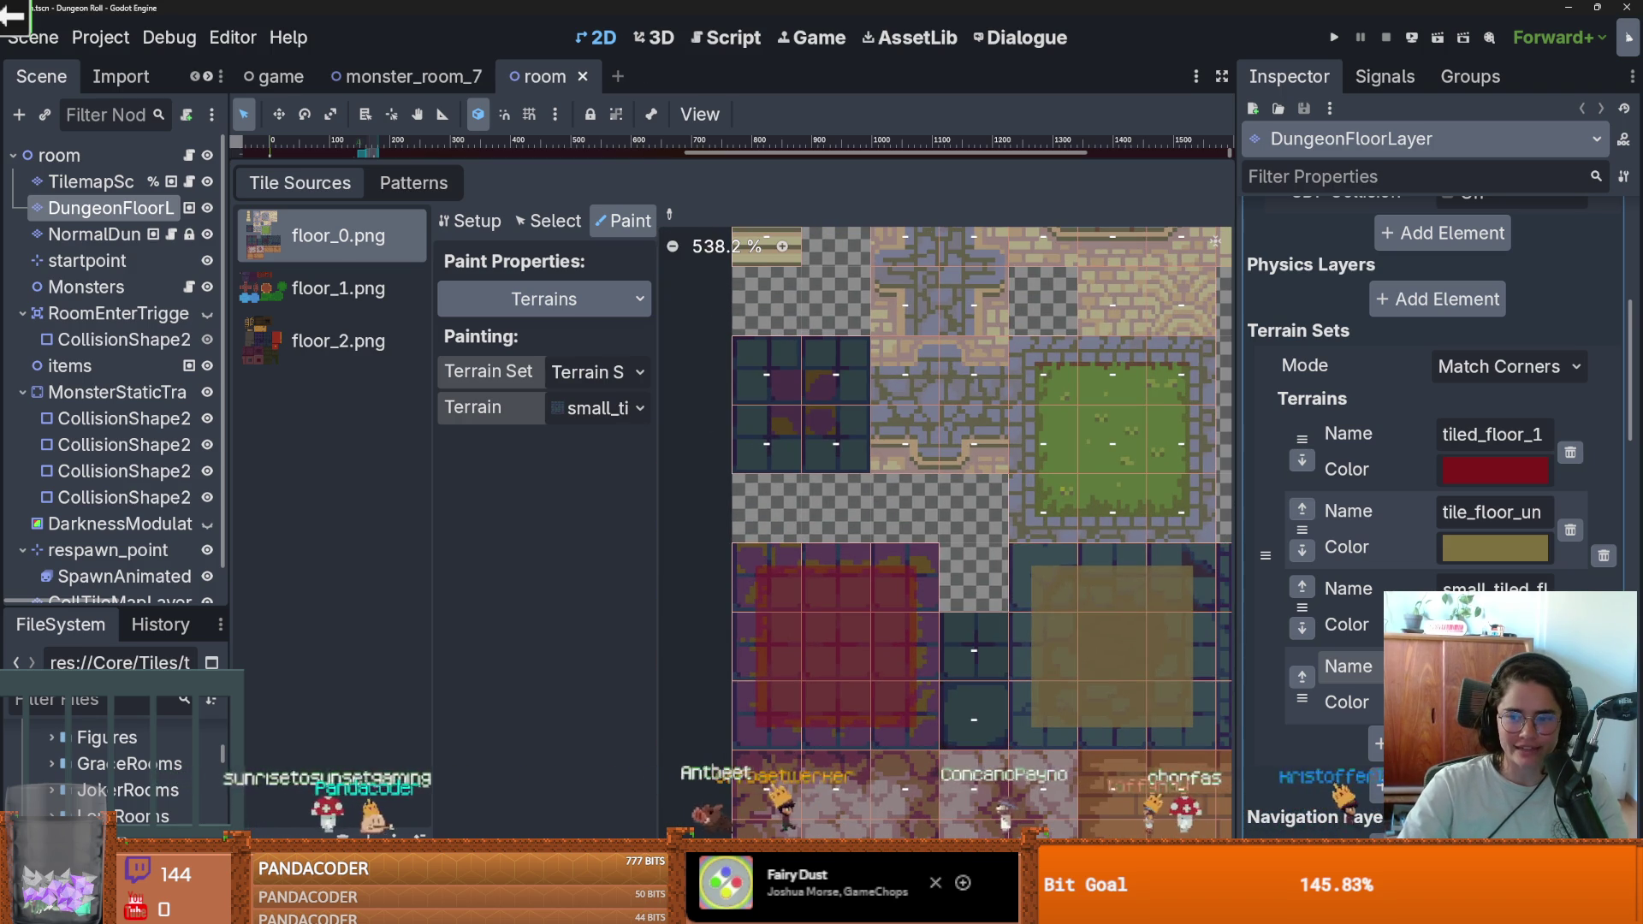
Step: Paint tiled_floor_inner over the 2x2 small dark tile block
left_click(605, 419)
left_click(628, 539)
left_click(772, 367)
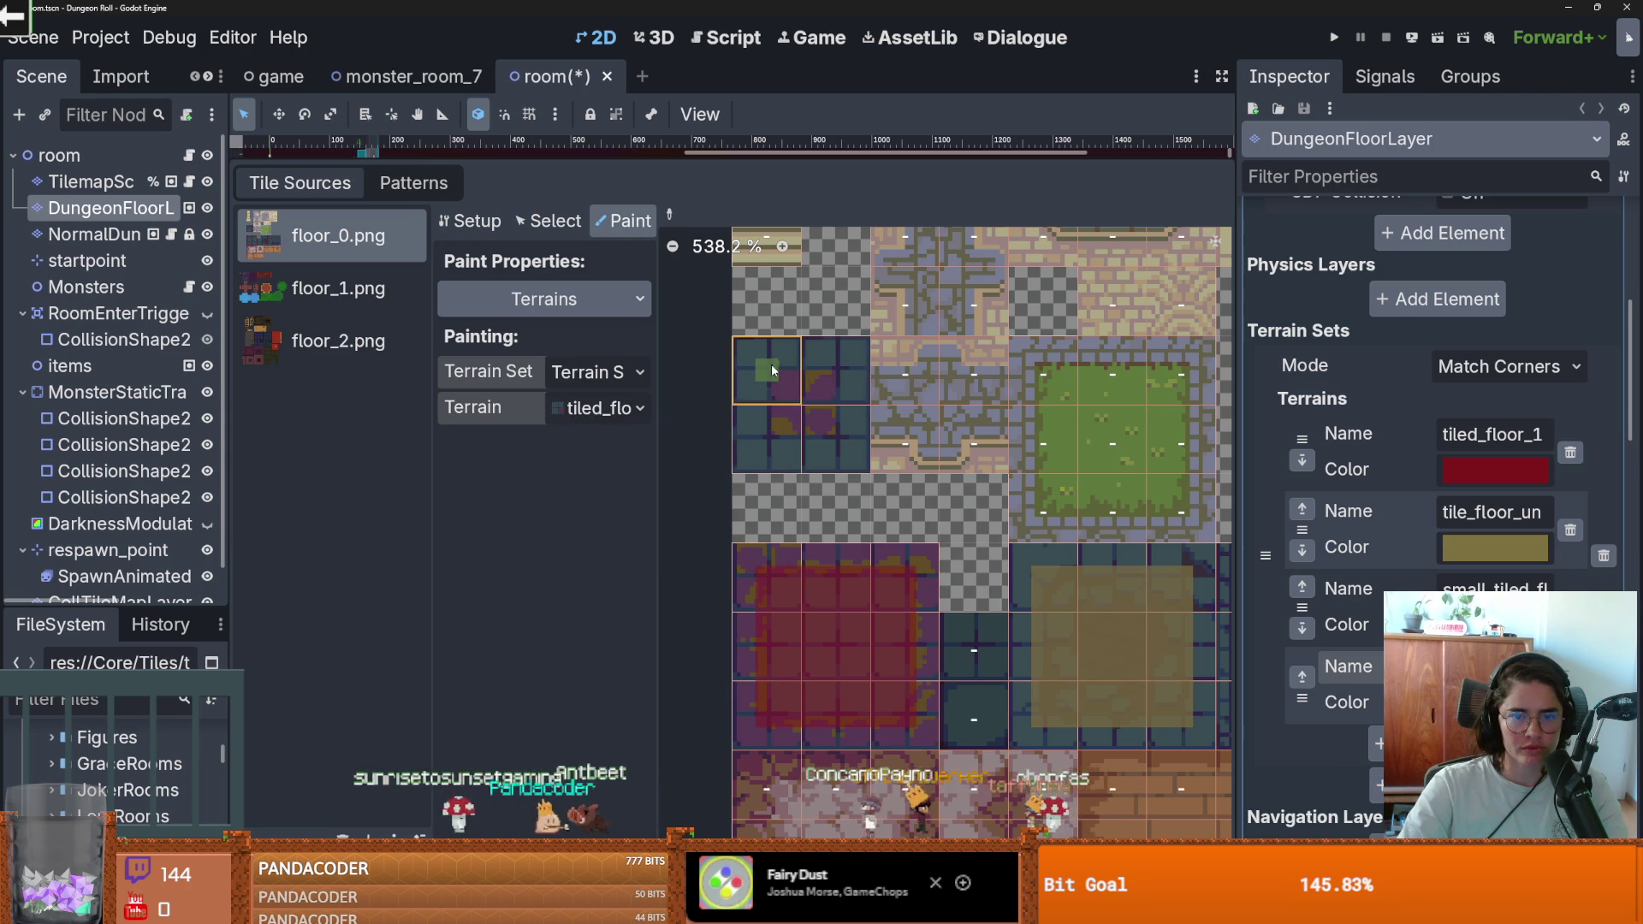
mouse_move(771, 363)
left_mouse_down()
mouse_move(834, 441)
mouse_move(753, 441)
mouse_move(782, 402)
mouse_move(812, 402)
left_mouse_up()
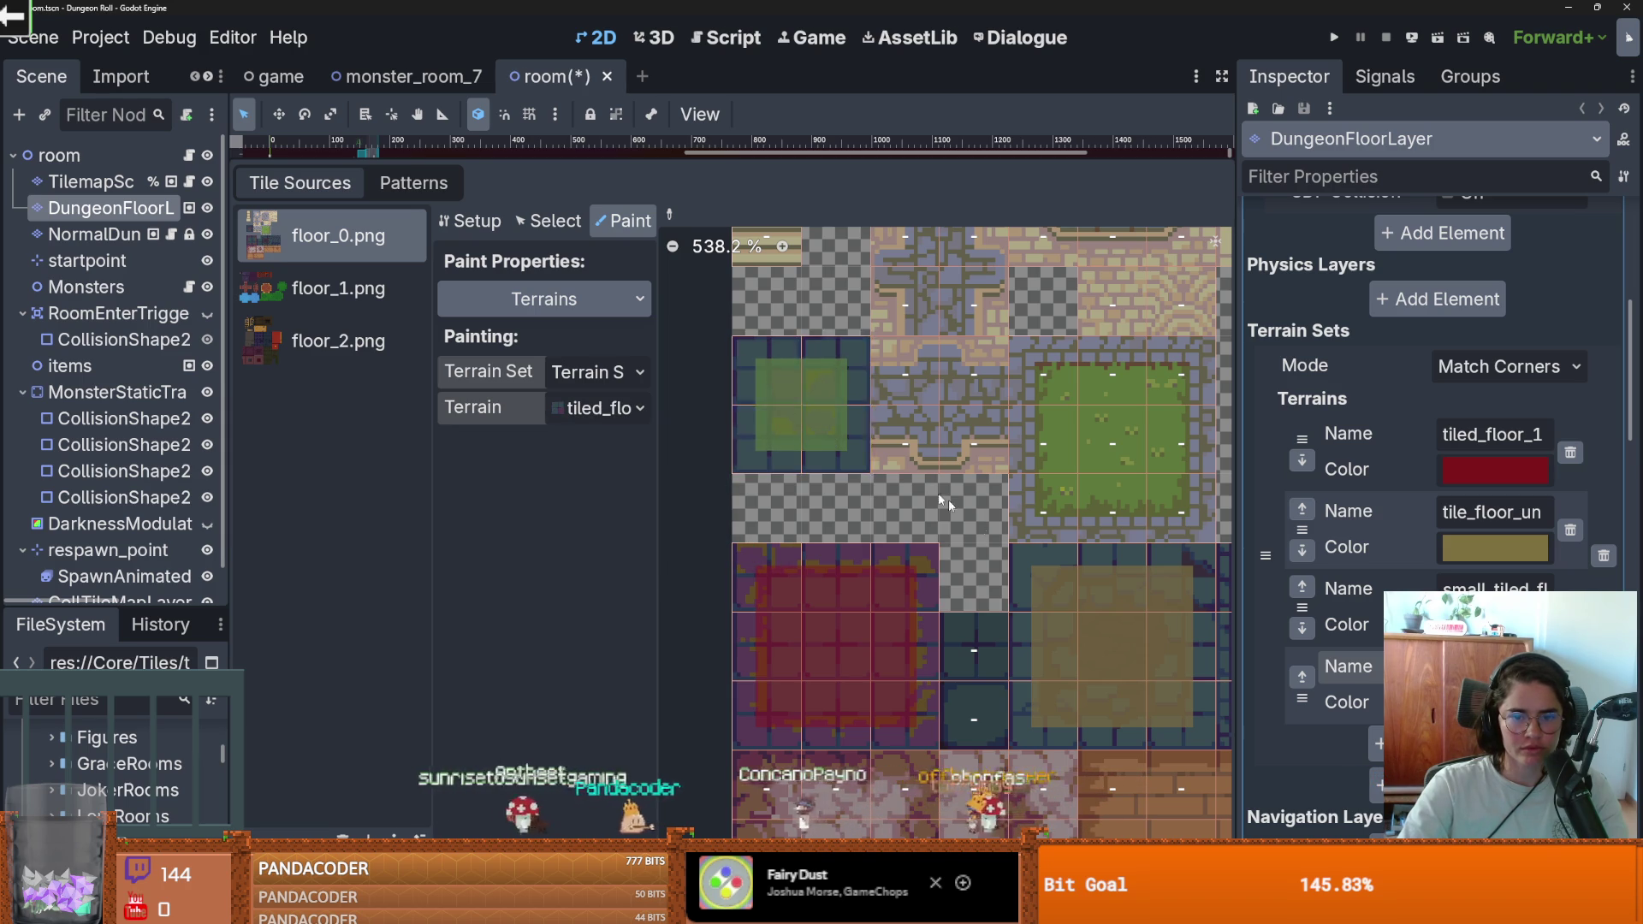
scroll(948, 499, "down", 4)
scroll(952, 540, "up", 3)
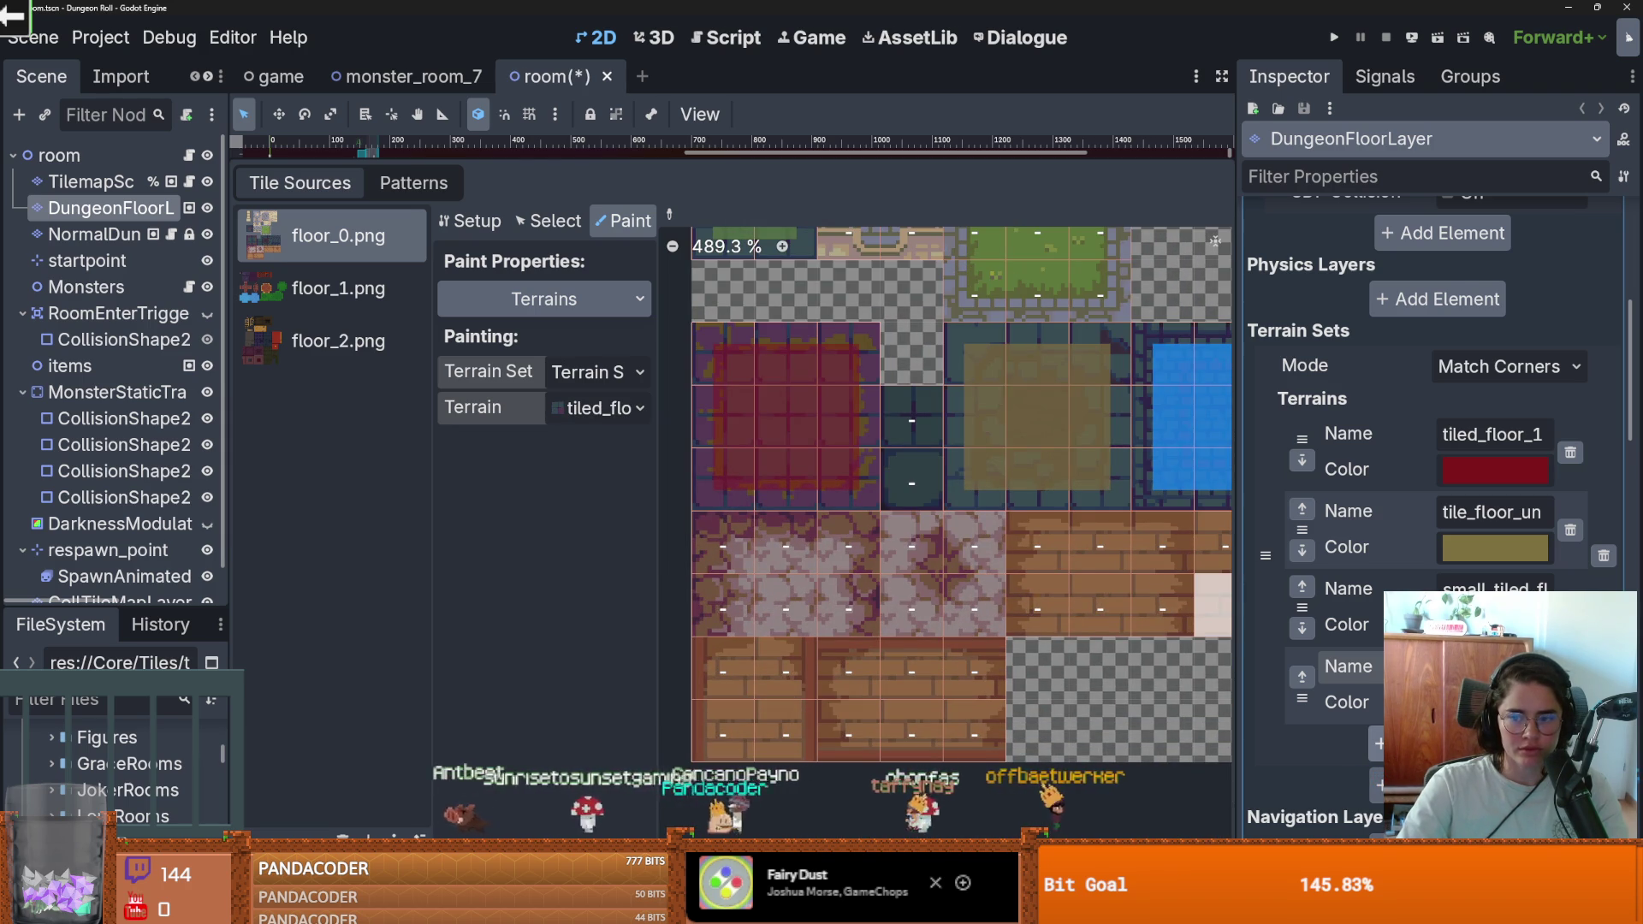
scroll(1437, 470, "down", 2)
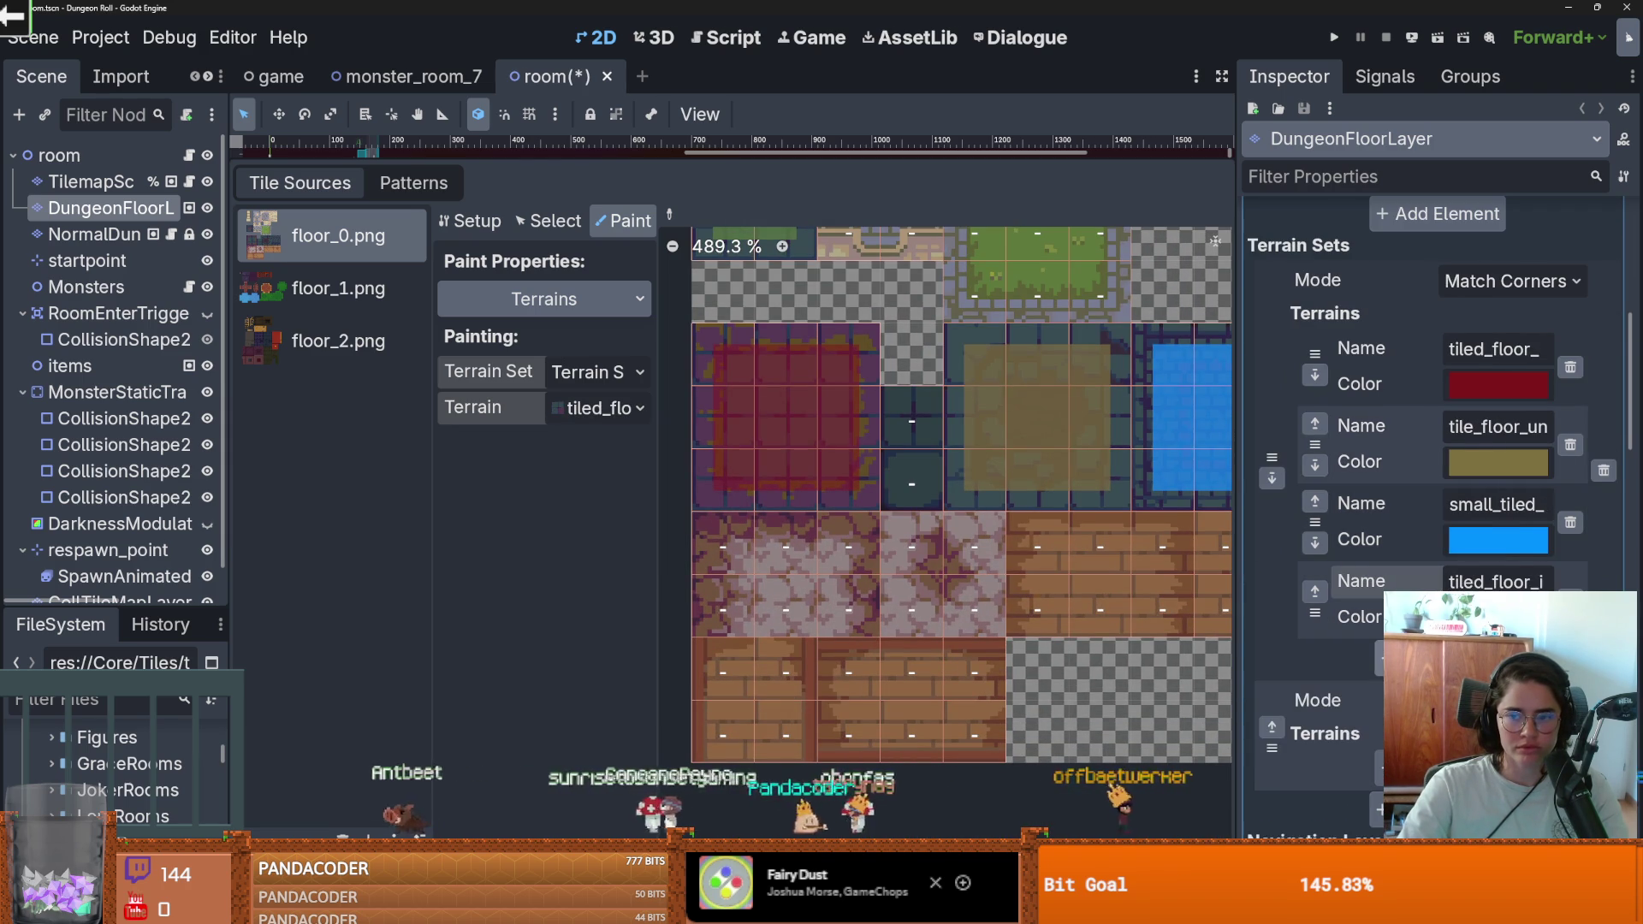
scroll(1292, 569, "down", 4)
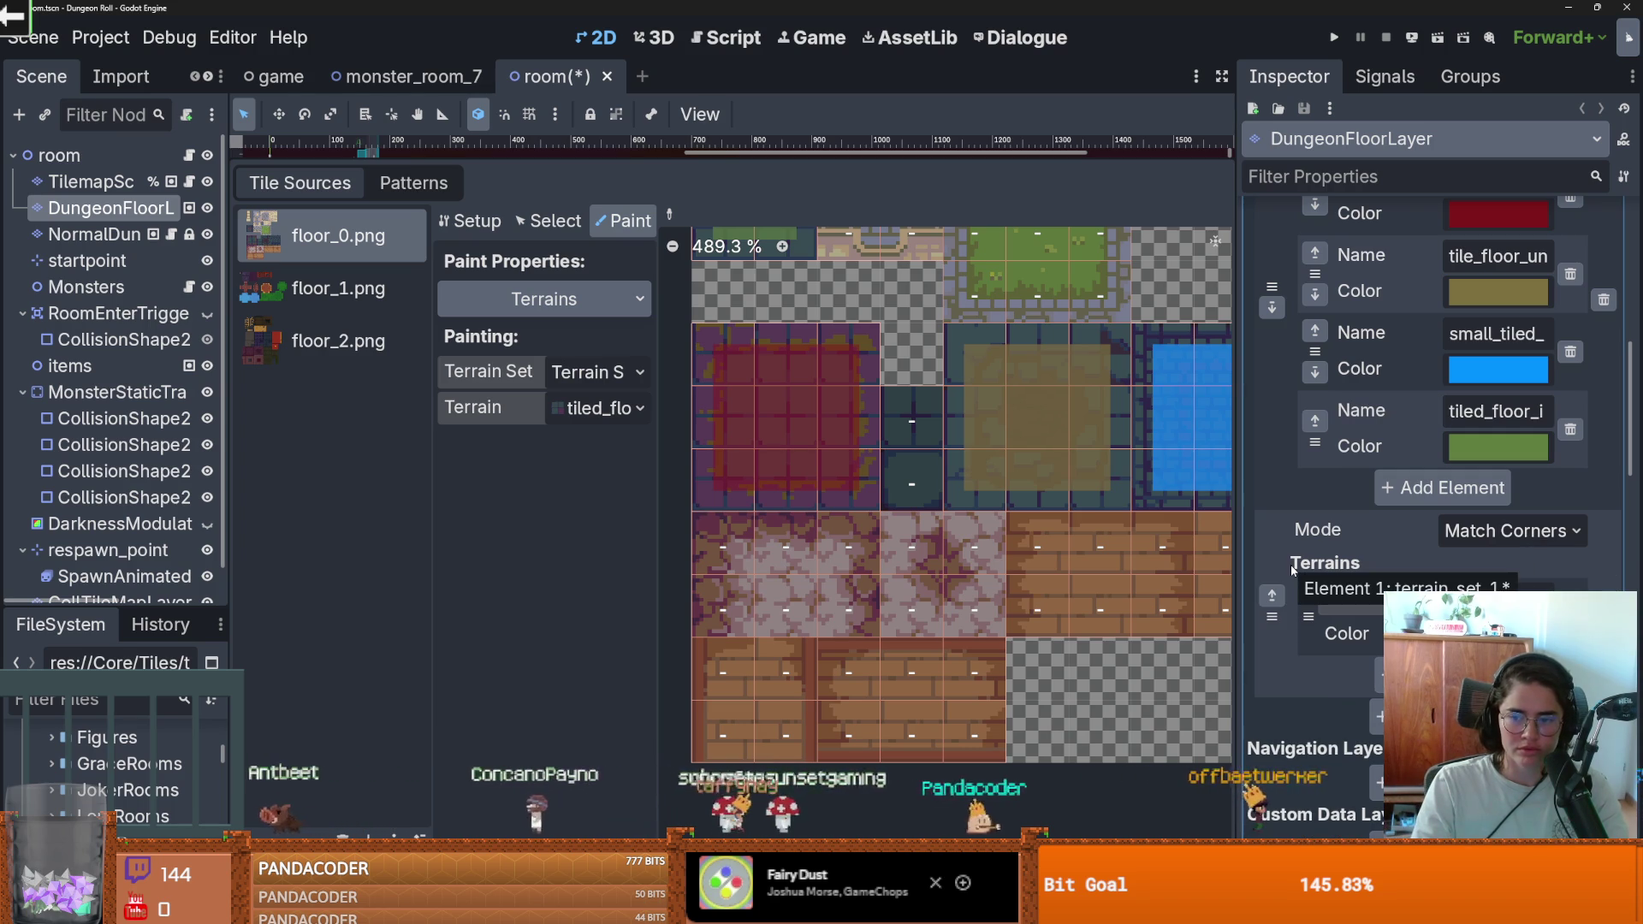
Step: Add the cobblestone and wood_1 floor terrains to the second terrain set
left_click(1446, 676)
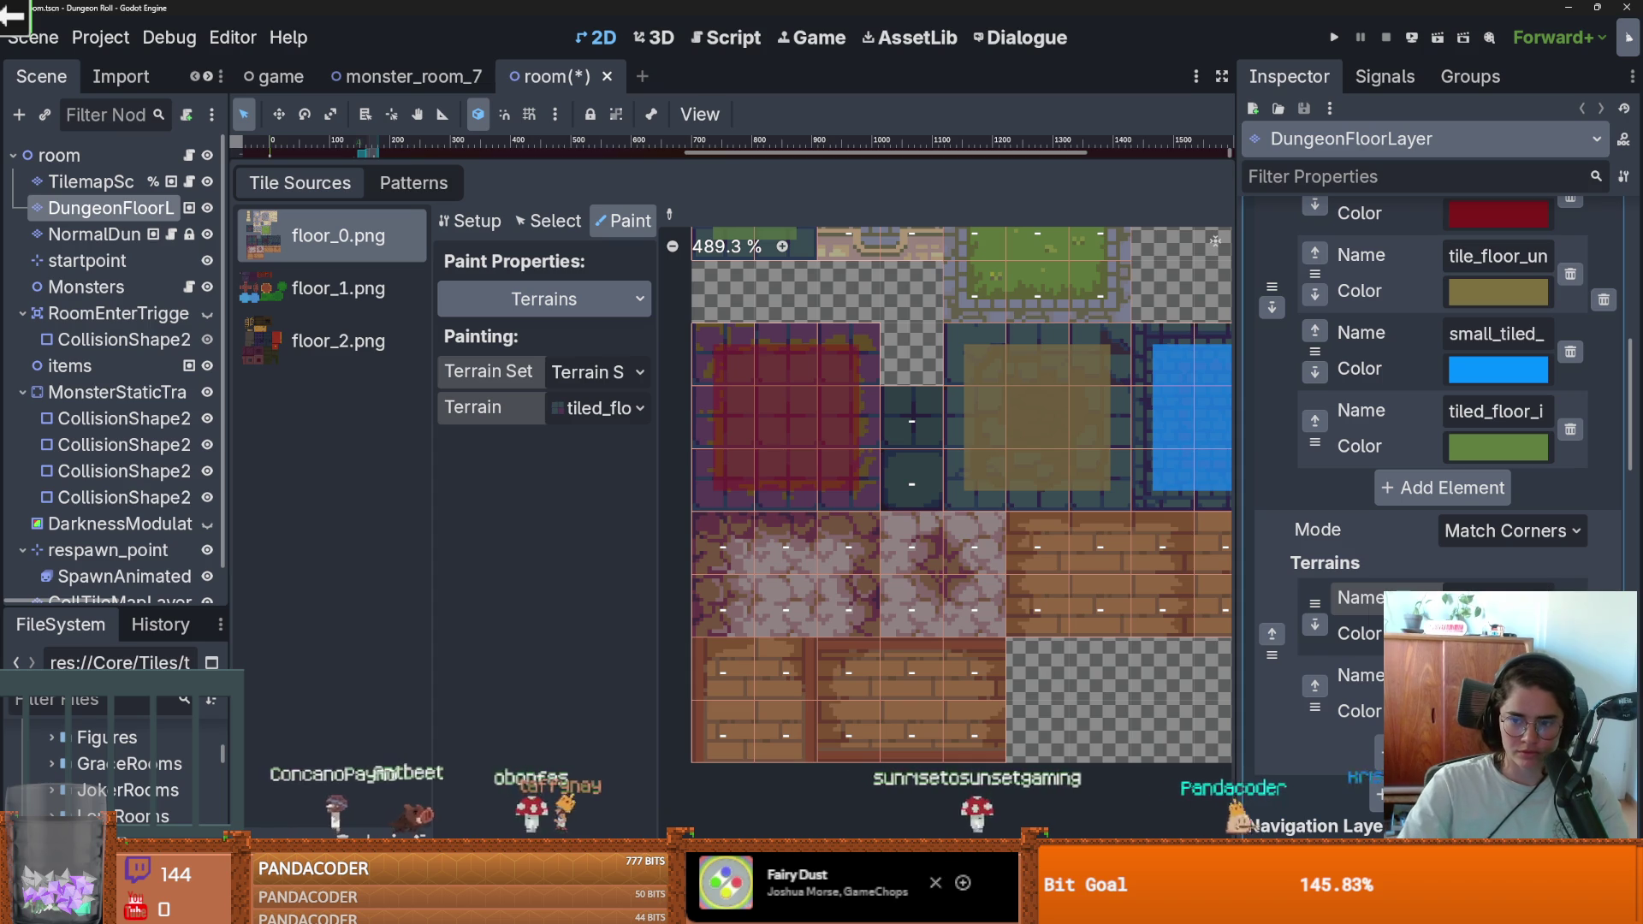
scroll(973, 664, "up", 2)
scroll(947, 725, "up", 1)
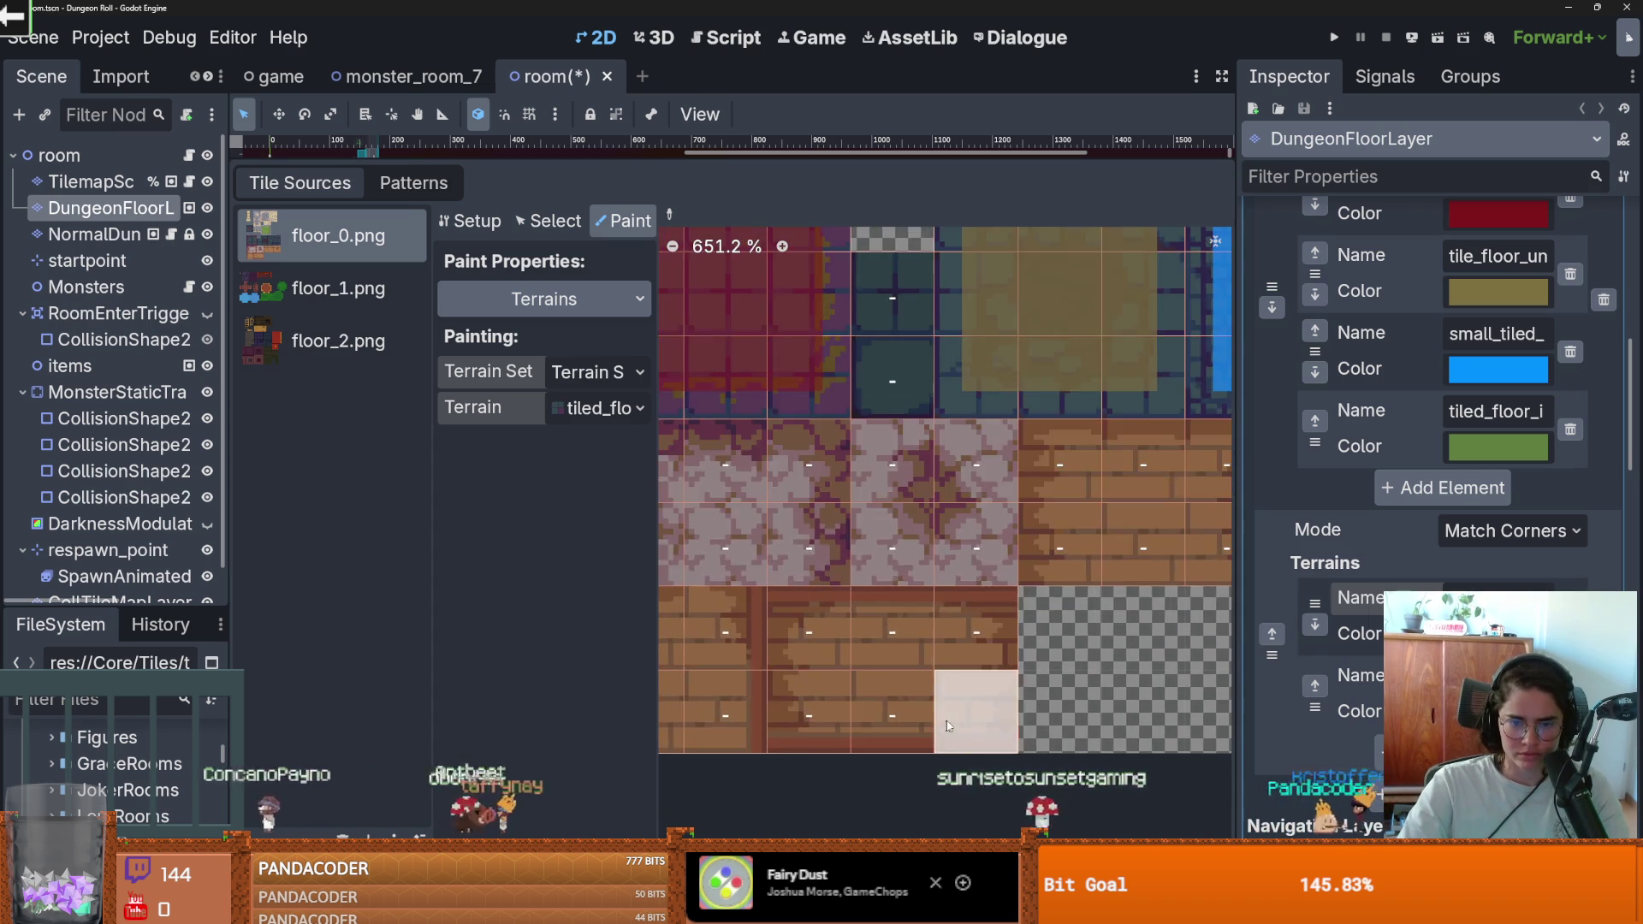
scroll(947, 726, "down", 2)
scroll(1001, 614, "down", 1)
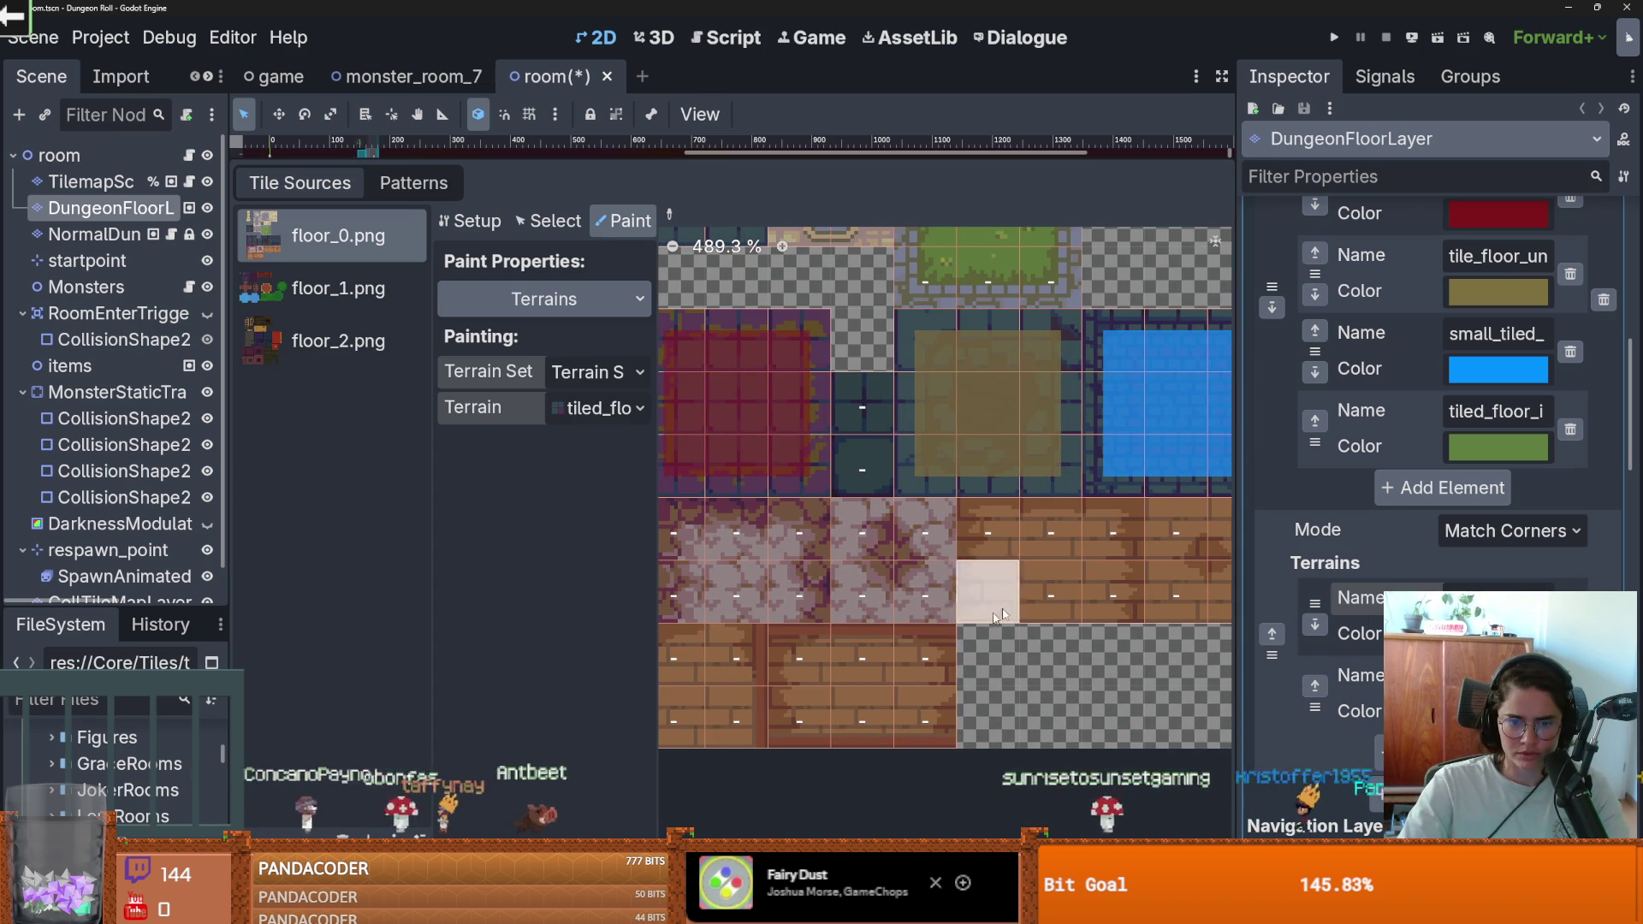
scroll(1001, 614, "down", 1)
scroll(1001, 614, "up", 1)
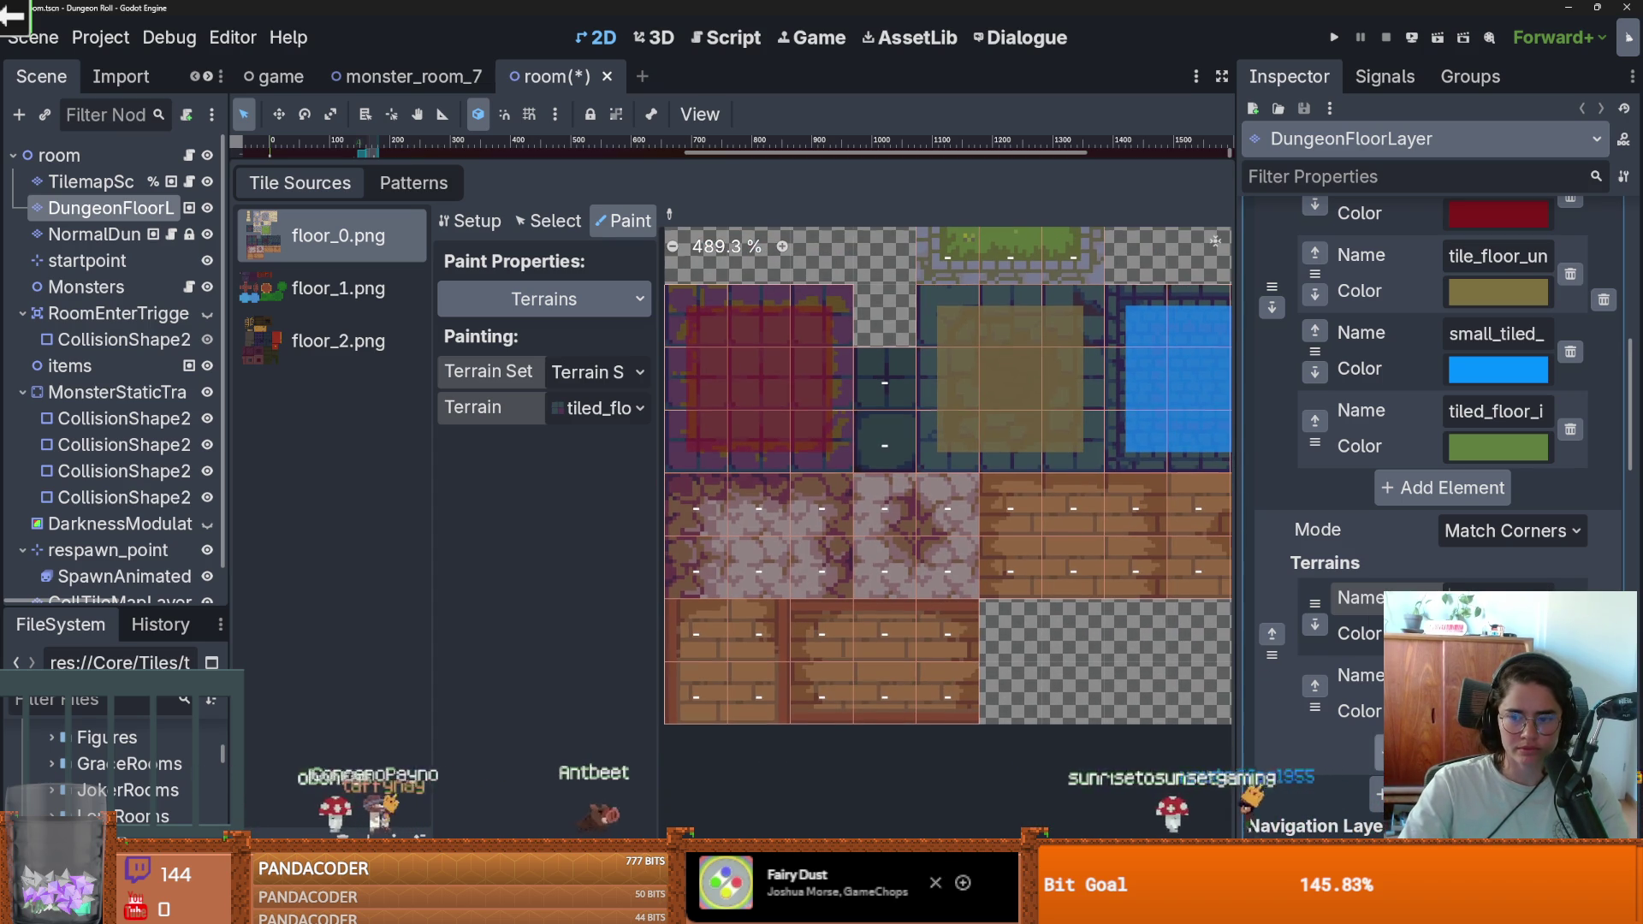
left_click(1443, 749)
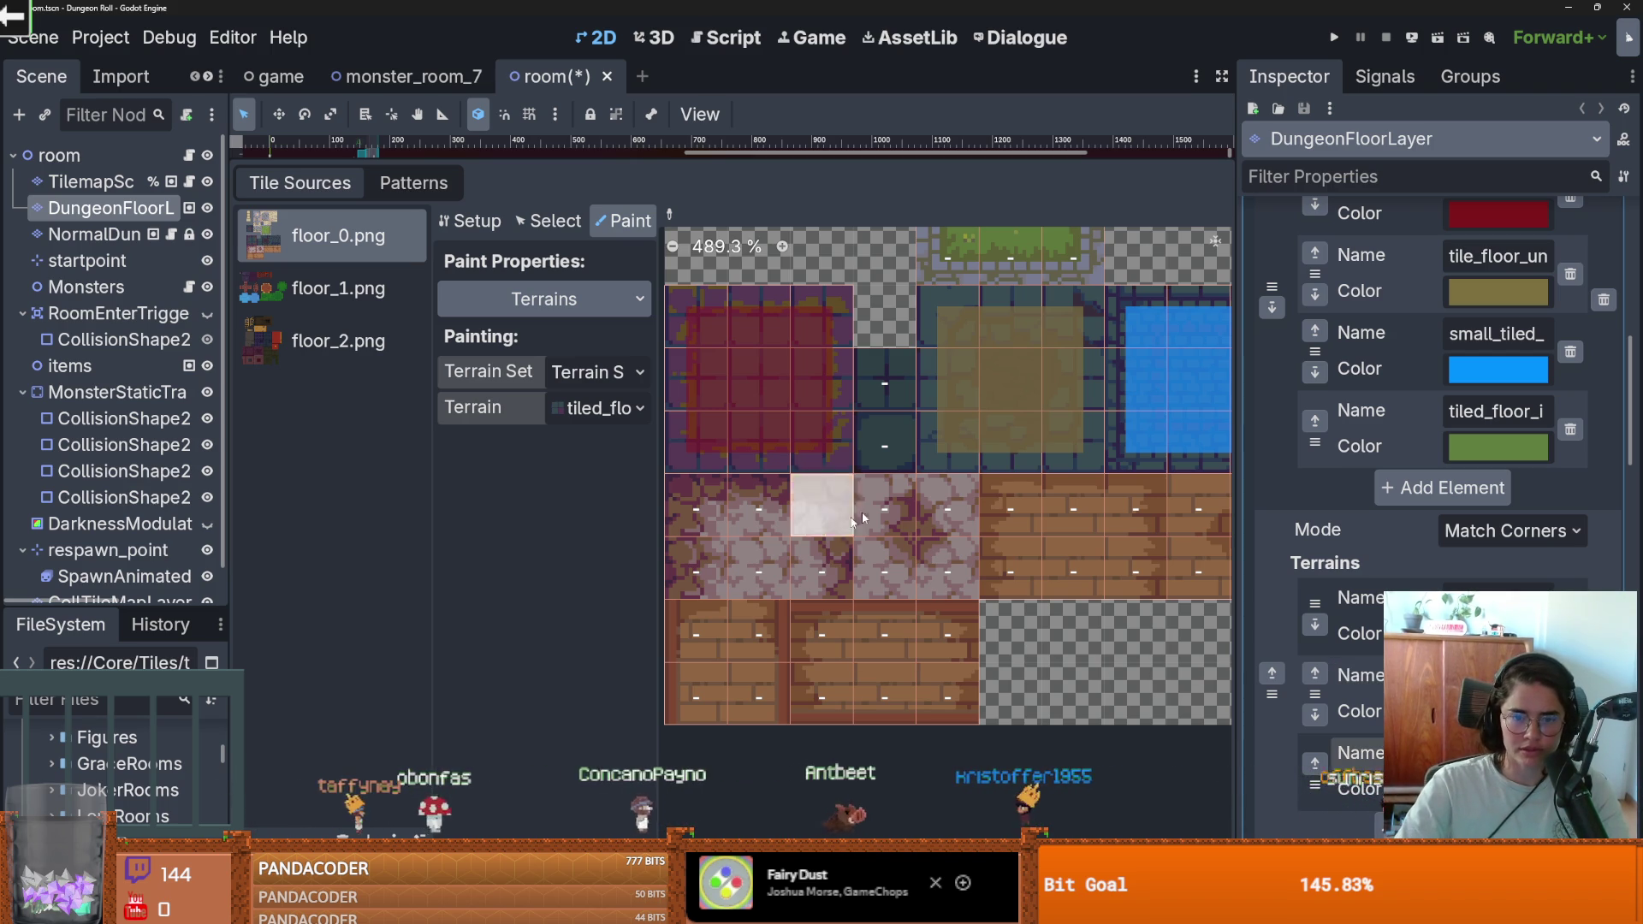
Step: Select the cobblestone terrain for painting and paint it across the first cobble tiles
left_click(557, 410)
left_click(599, 378)
left_click(598, 379)
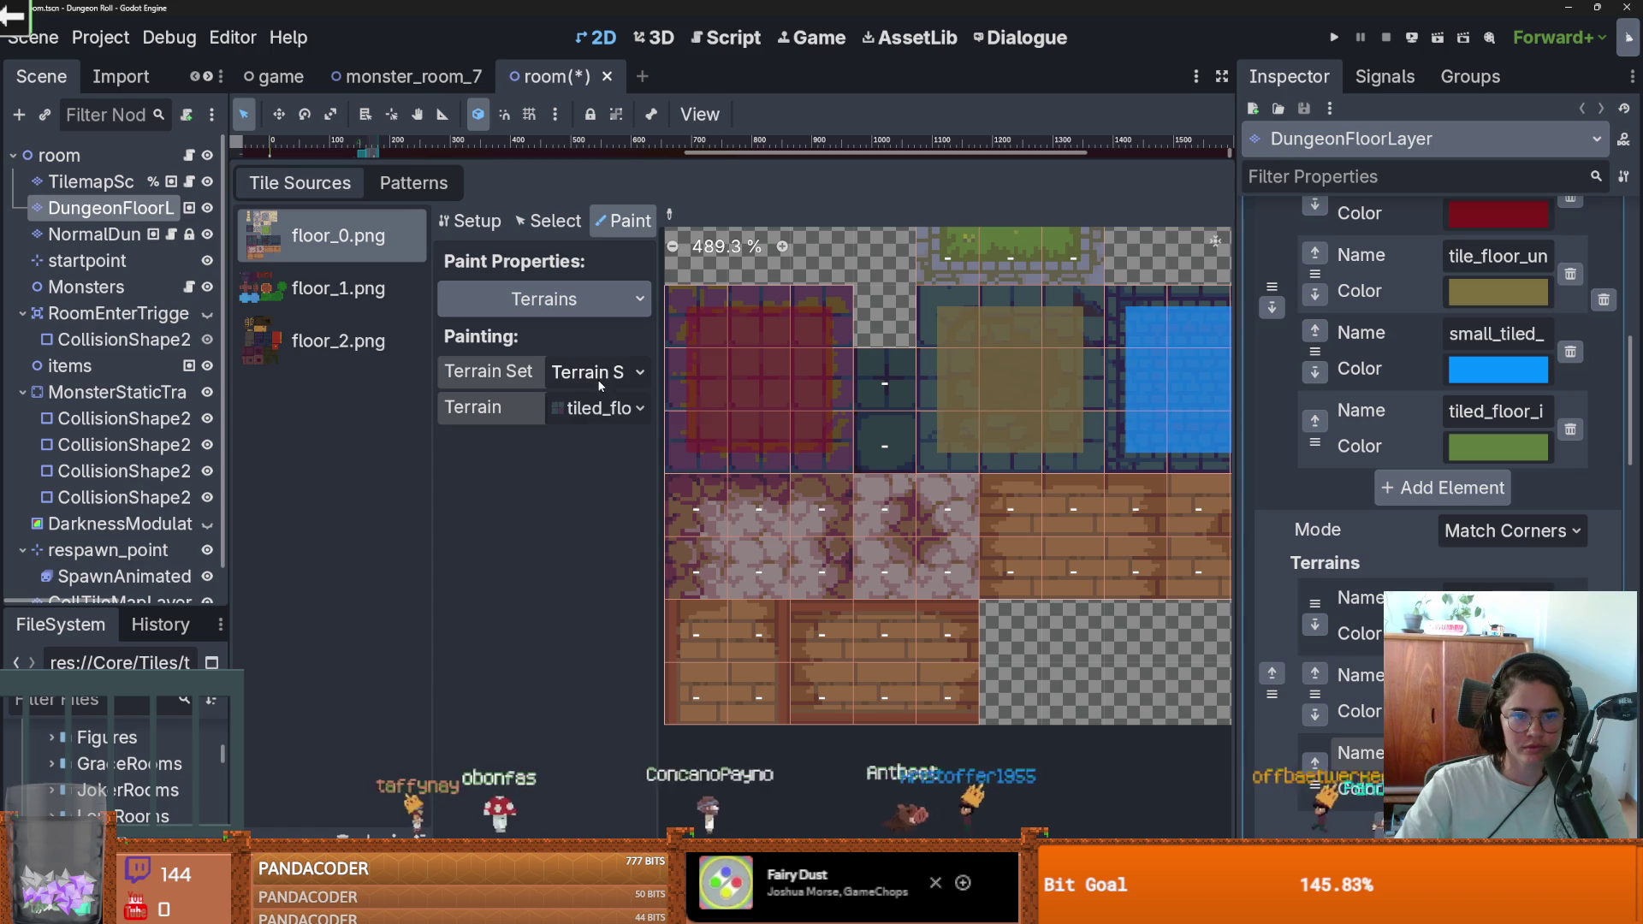
left_click(597, 379)
left_click(616, 434)
left_click(599, 408)
left_click(660, 469)
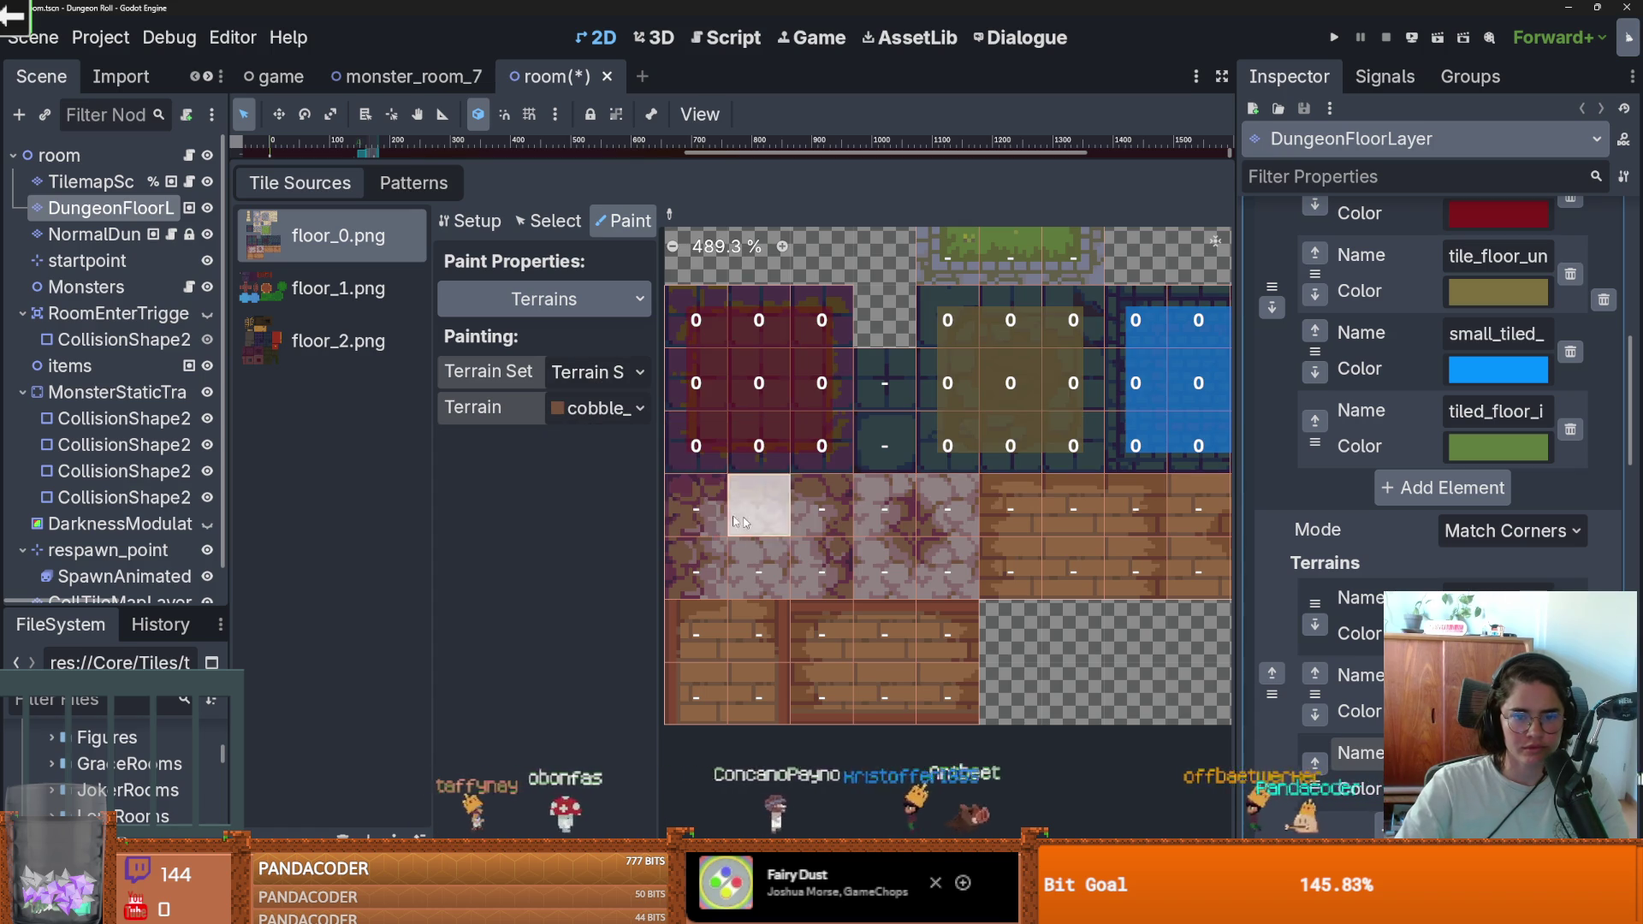
left_click(696, 508)
mouse_move(797, 541)
left_mouse_down()
mouse_move(885, 505)
mouse_move(950, 564)
mouse_move(818, 553)
left_mouse_up()
Step: Change the cobblestone terrain's colour to bright green
scroll(777, 538, "up", 1)
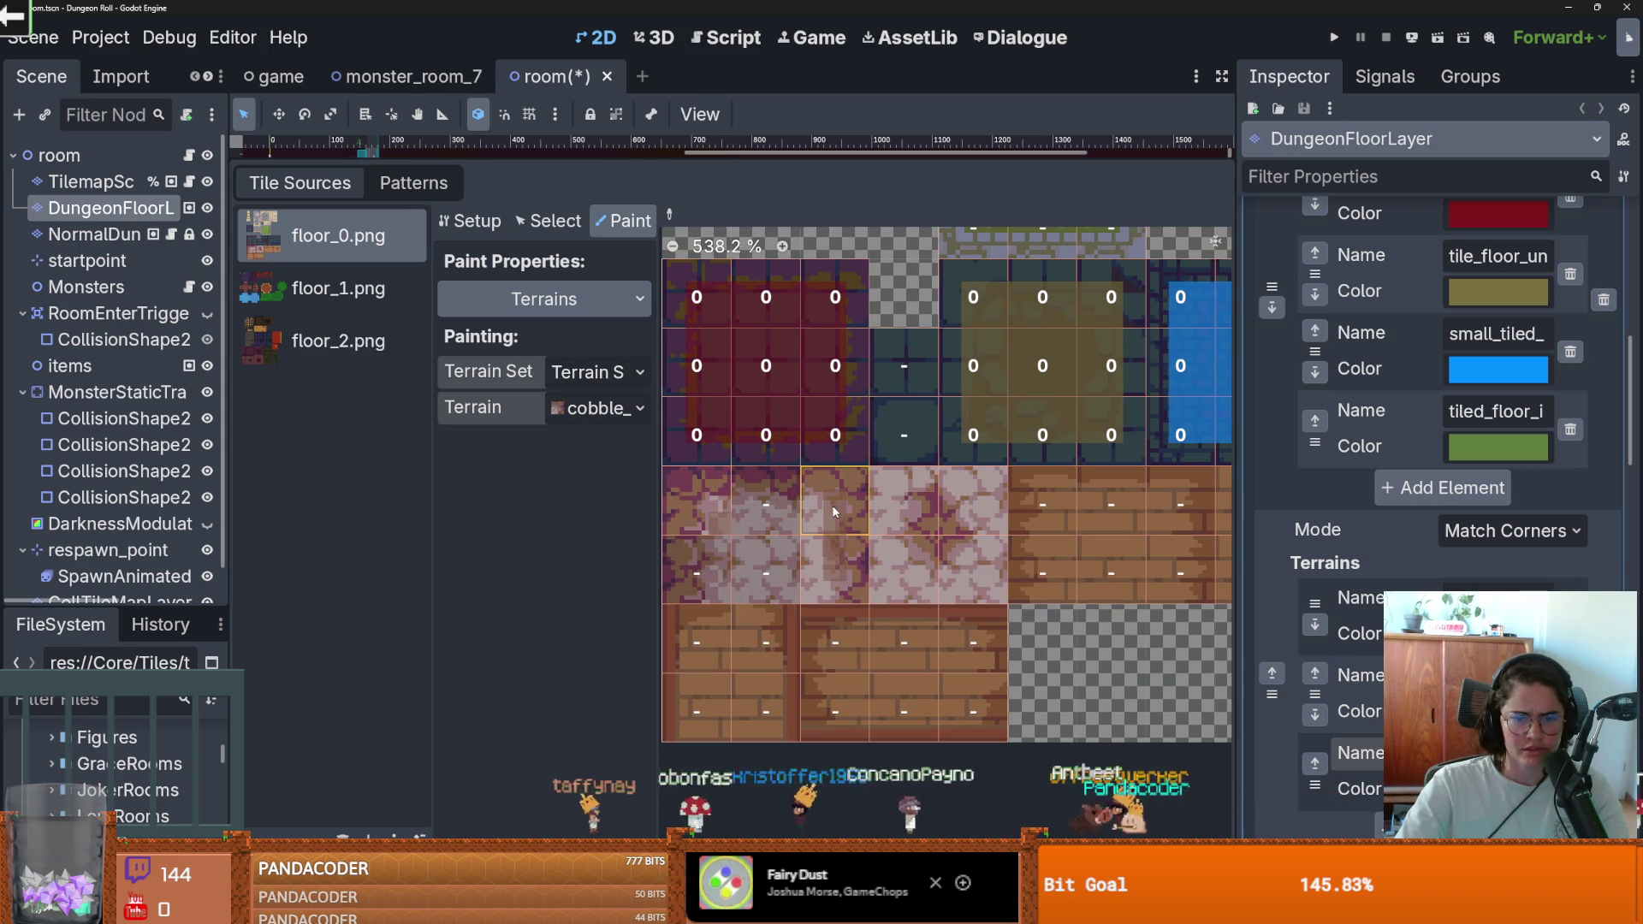
left_click(1498, 633)
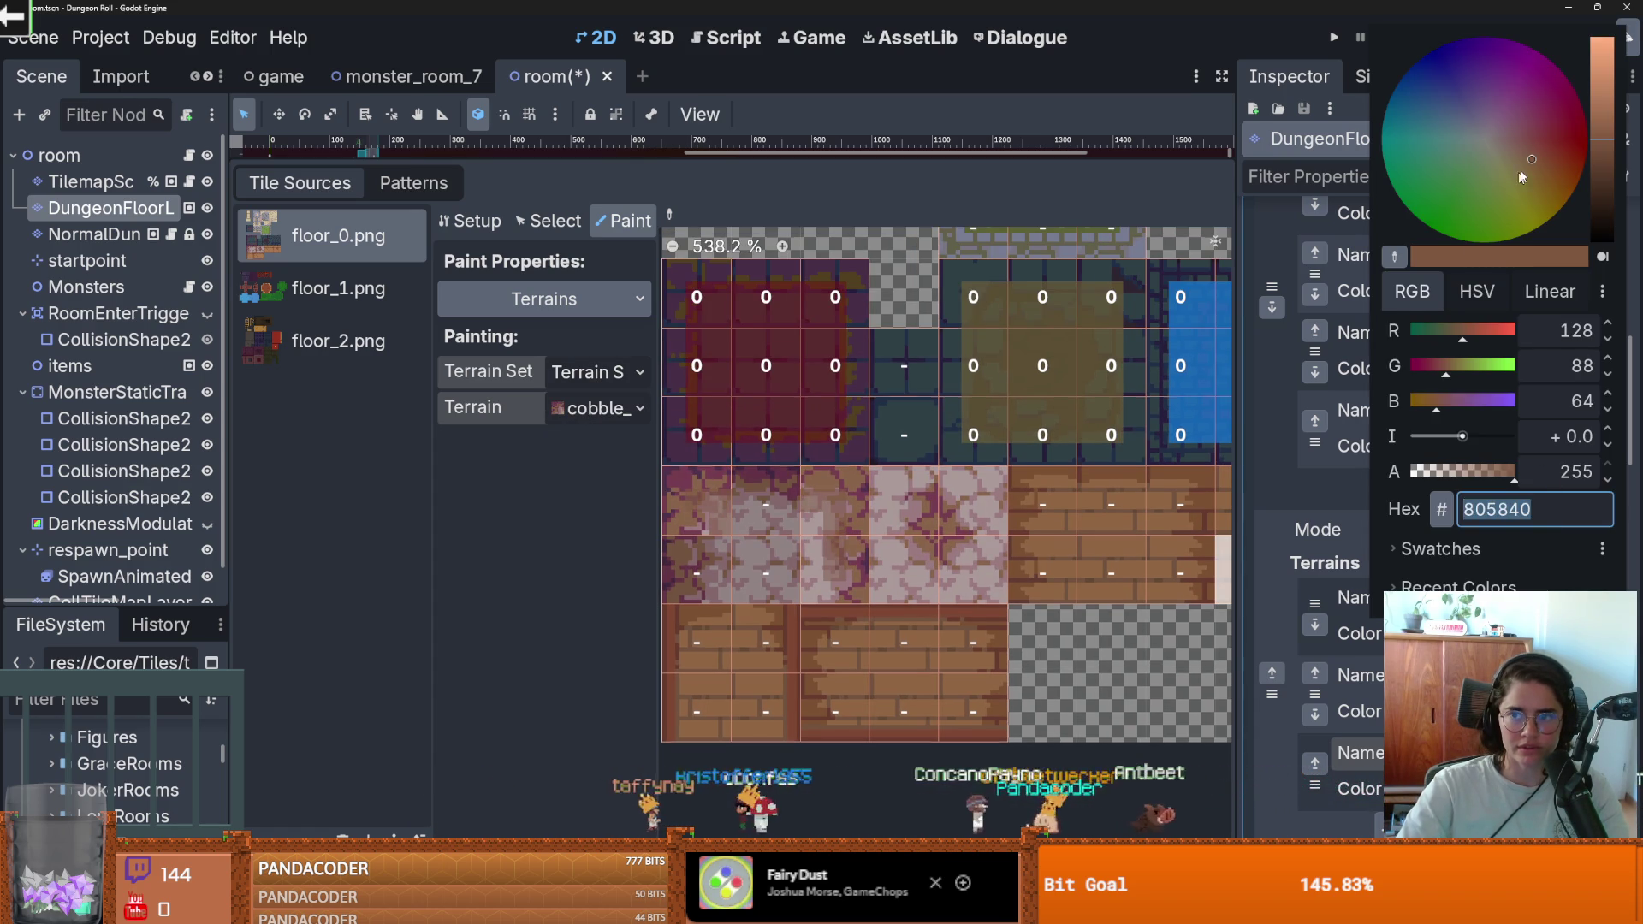
left_click(1438, 88)
left_click(1463, 194)
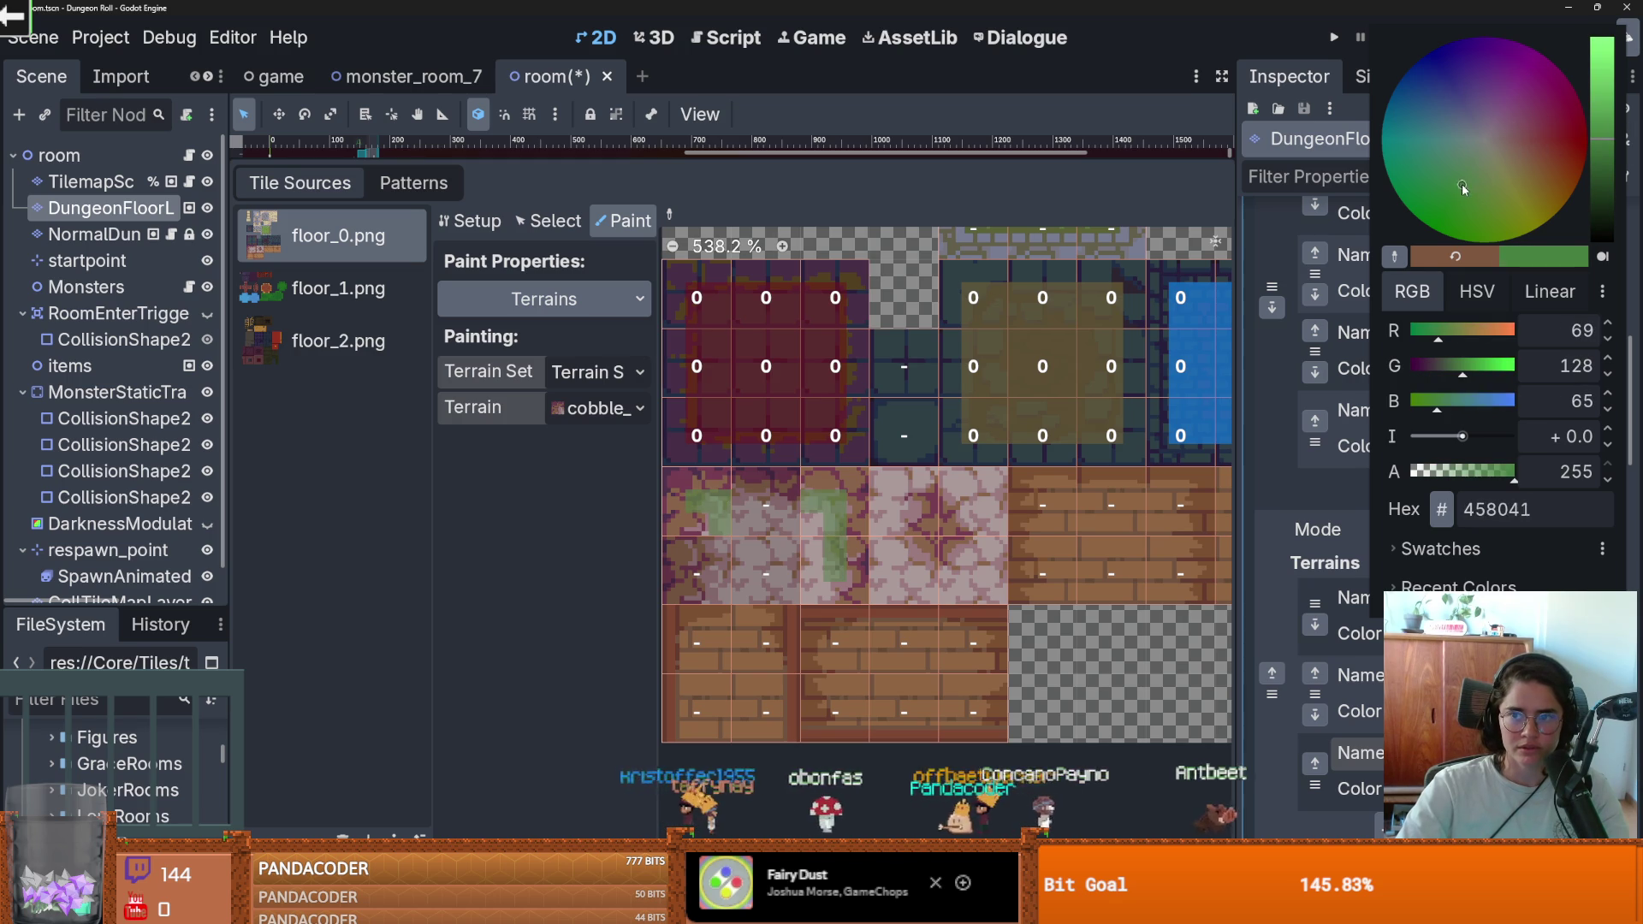
left_click_drag(1602, 128, 1592, 20)
left_click(765, 501)
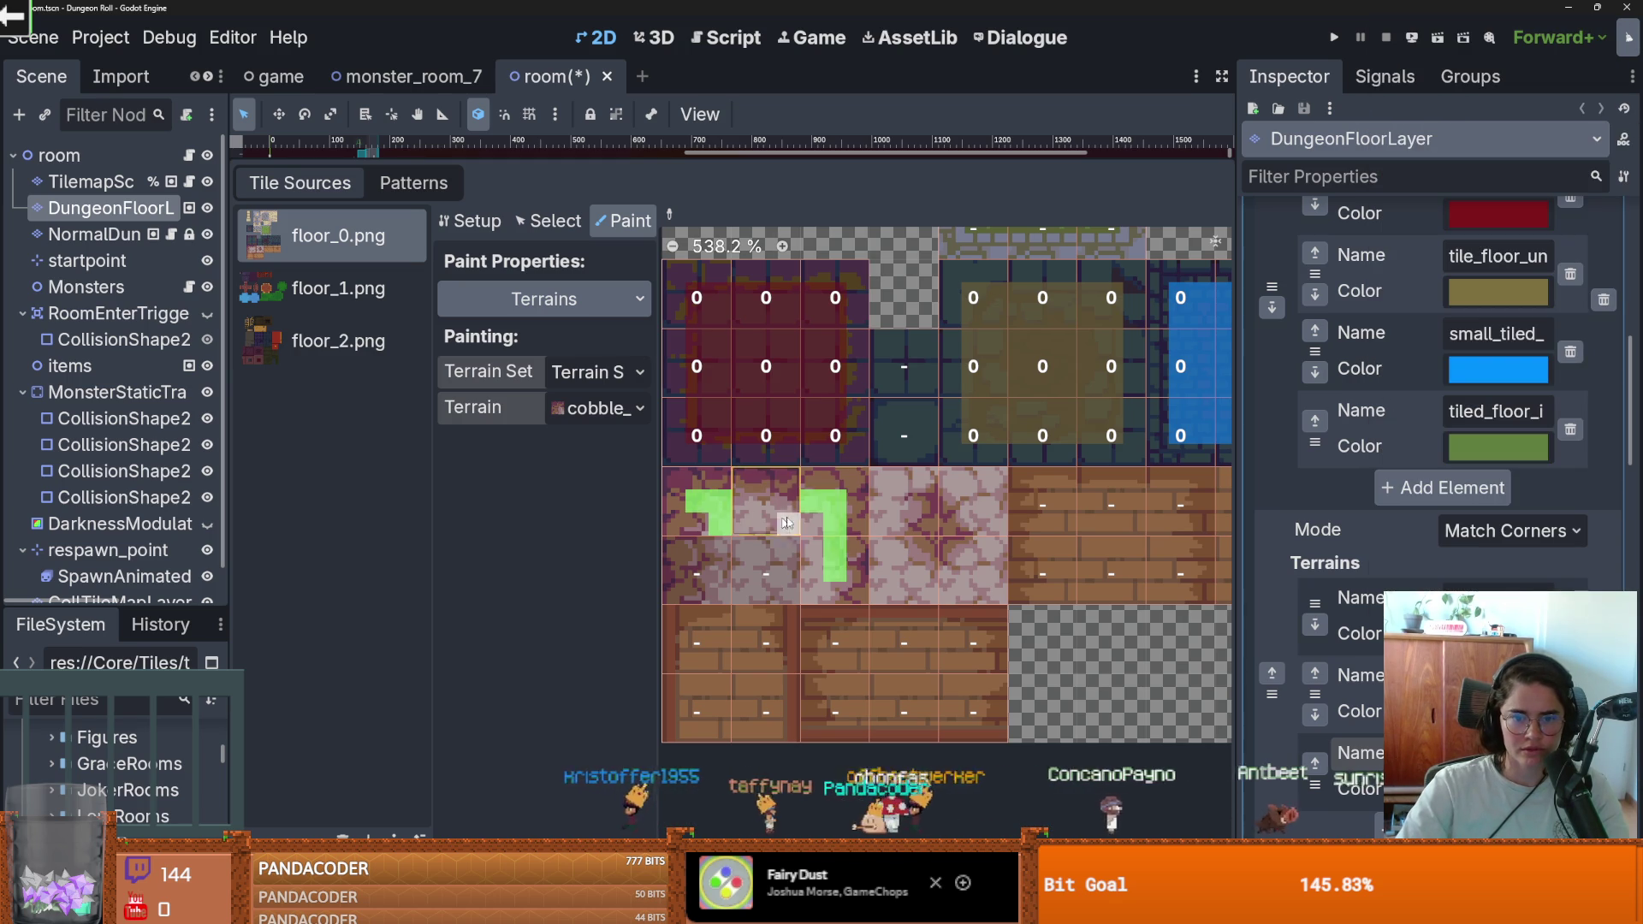
Step: Paint cobblestone over both cobble tile blocks and save the scene
mouse_move(706, 516)
left_mouse_down()
mouse_move(710, 569)
mouse_move(771, 591)
mouse_move(799, 536)
left_mouse_up()
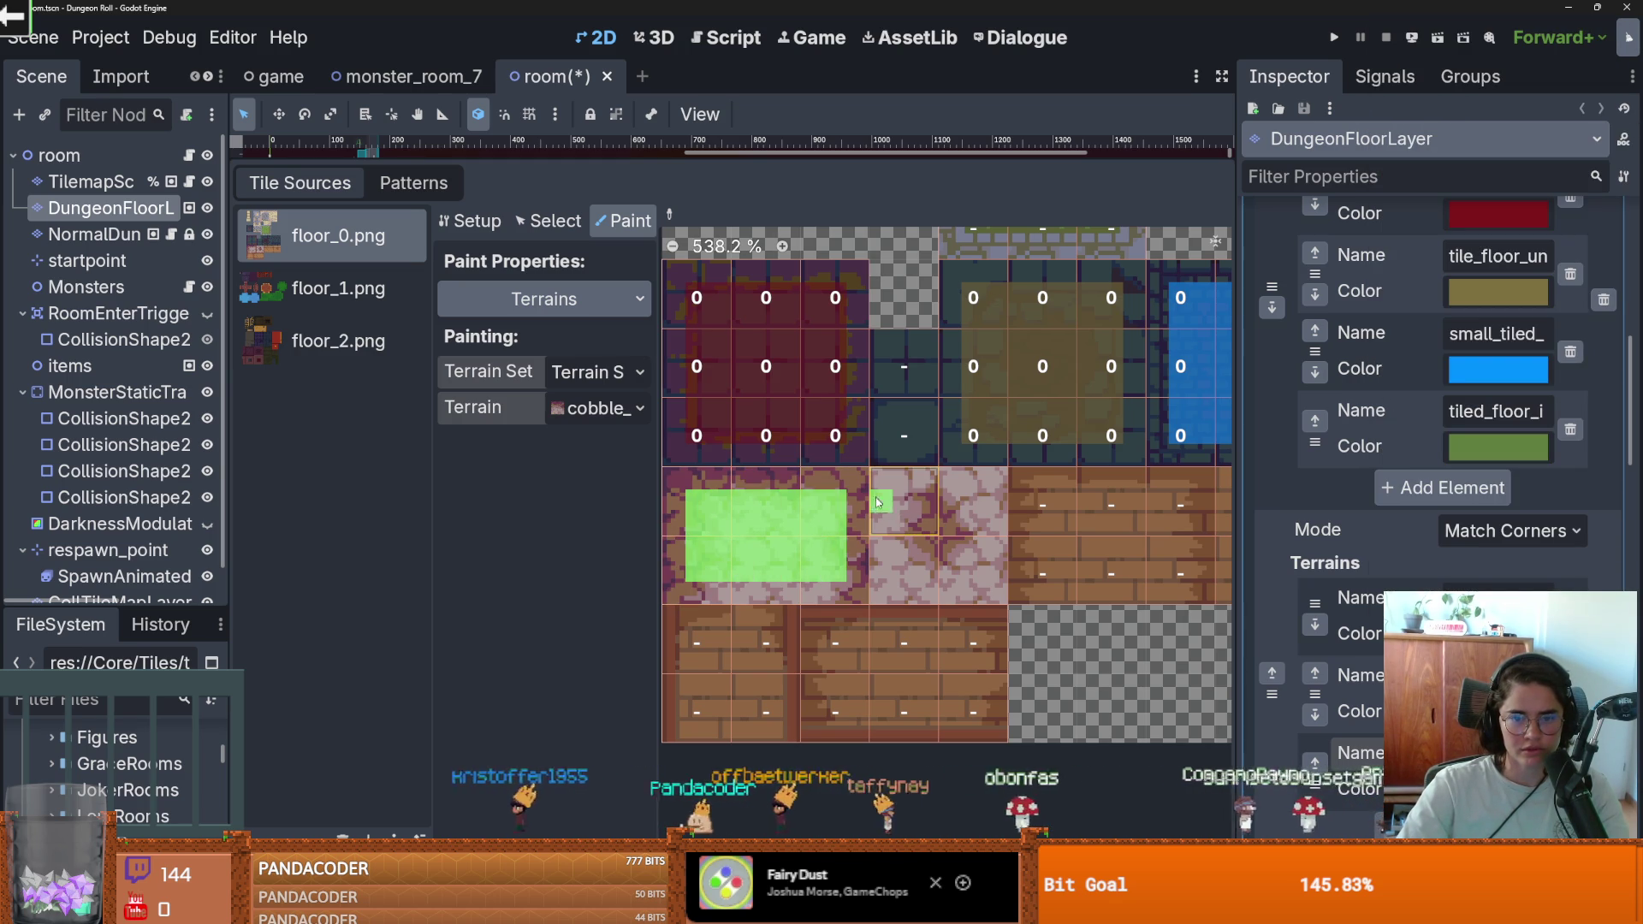
mouse_move(877, 502)
left_mouse_down()
mouse_move(897, 590)
mouse_move(793, 591)
mouse_move(961, 593)
left_mouse_up()
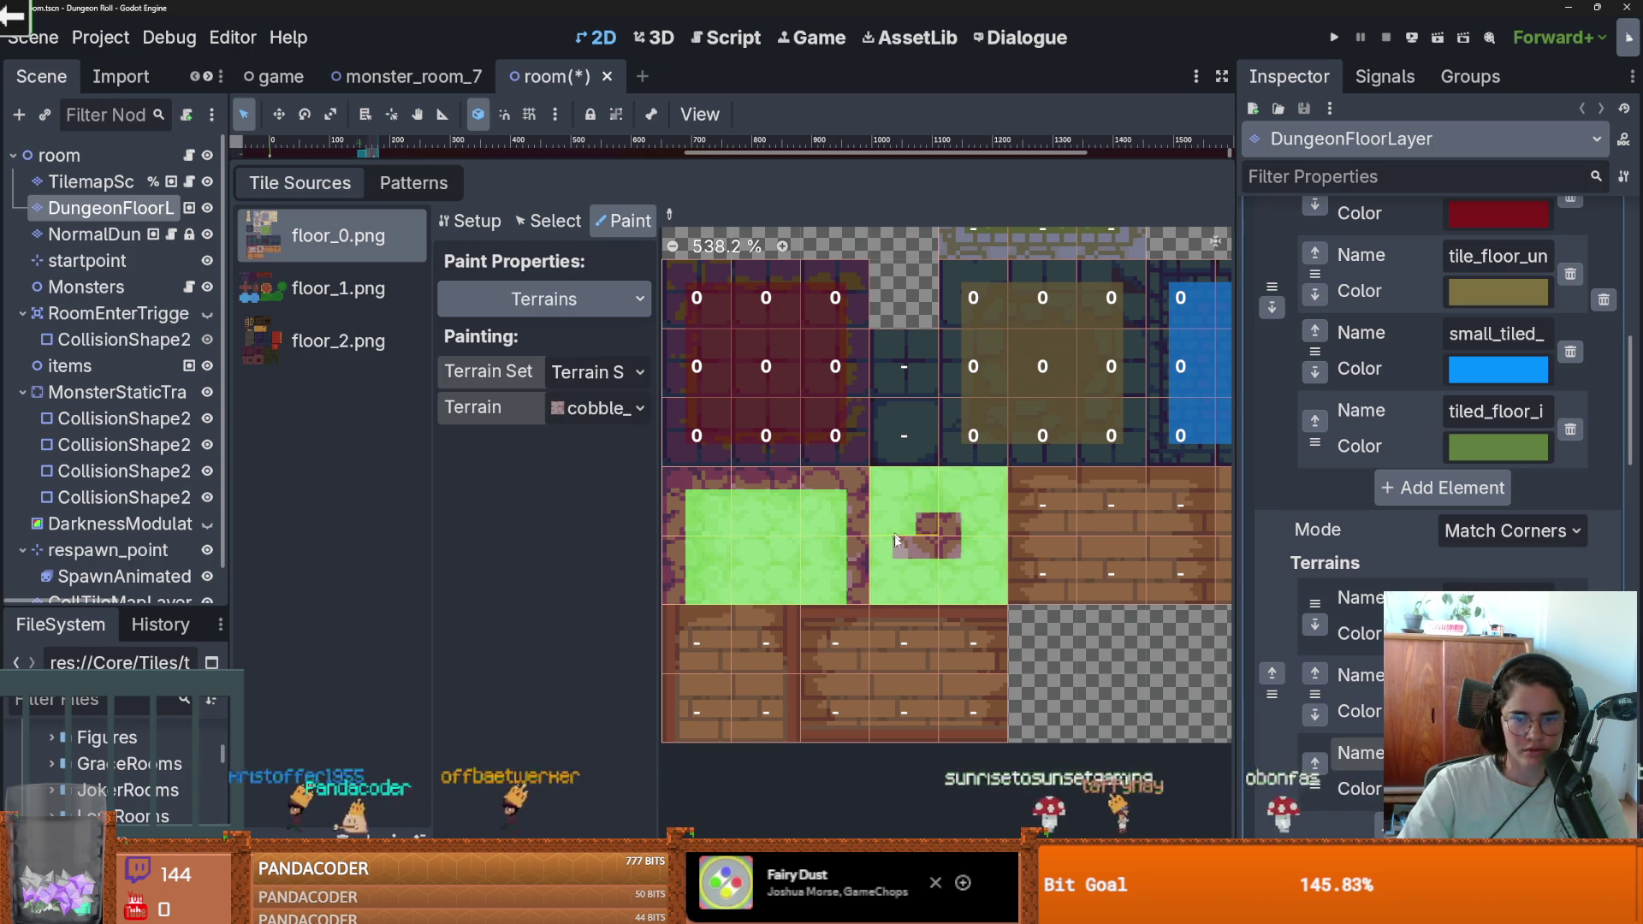
scroll(896, 539, "down", 1)
key("ctrl+s")
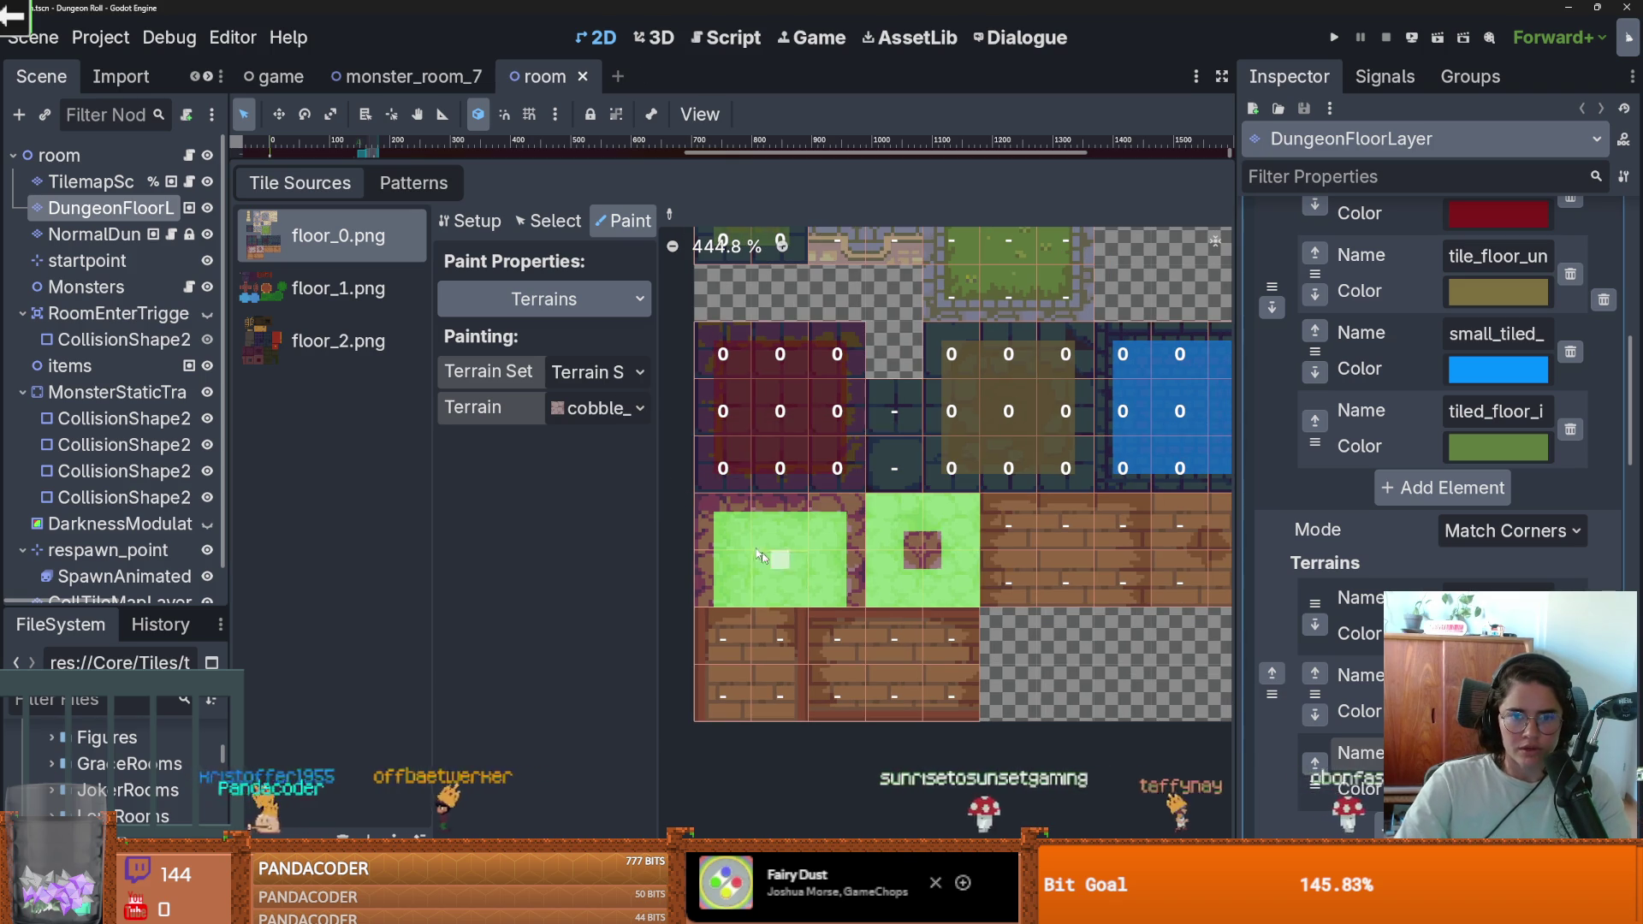
scroll(1438, 428, "down", 2)
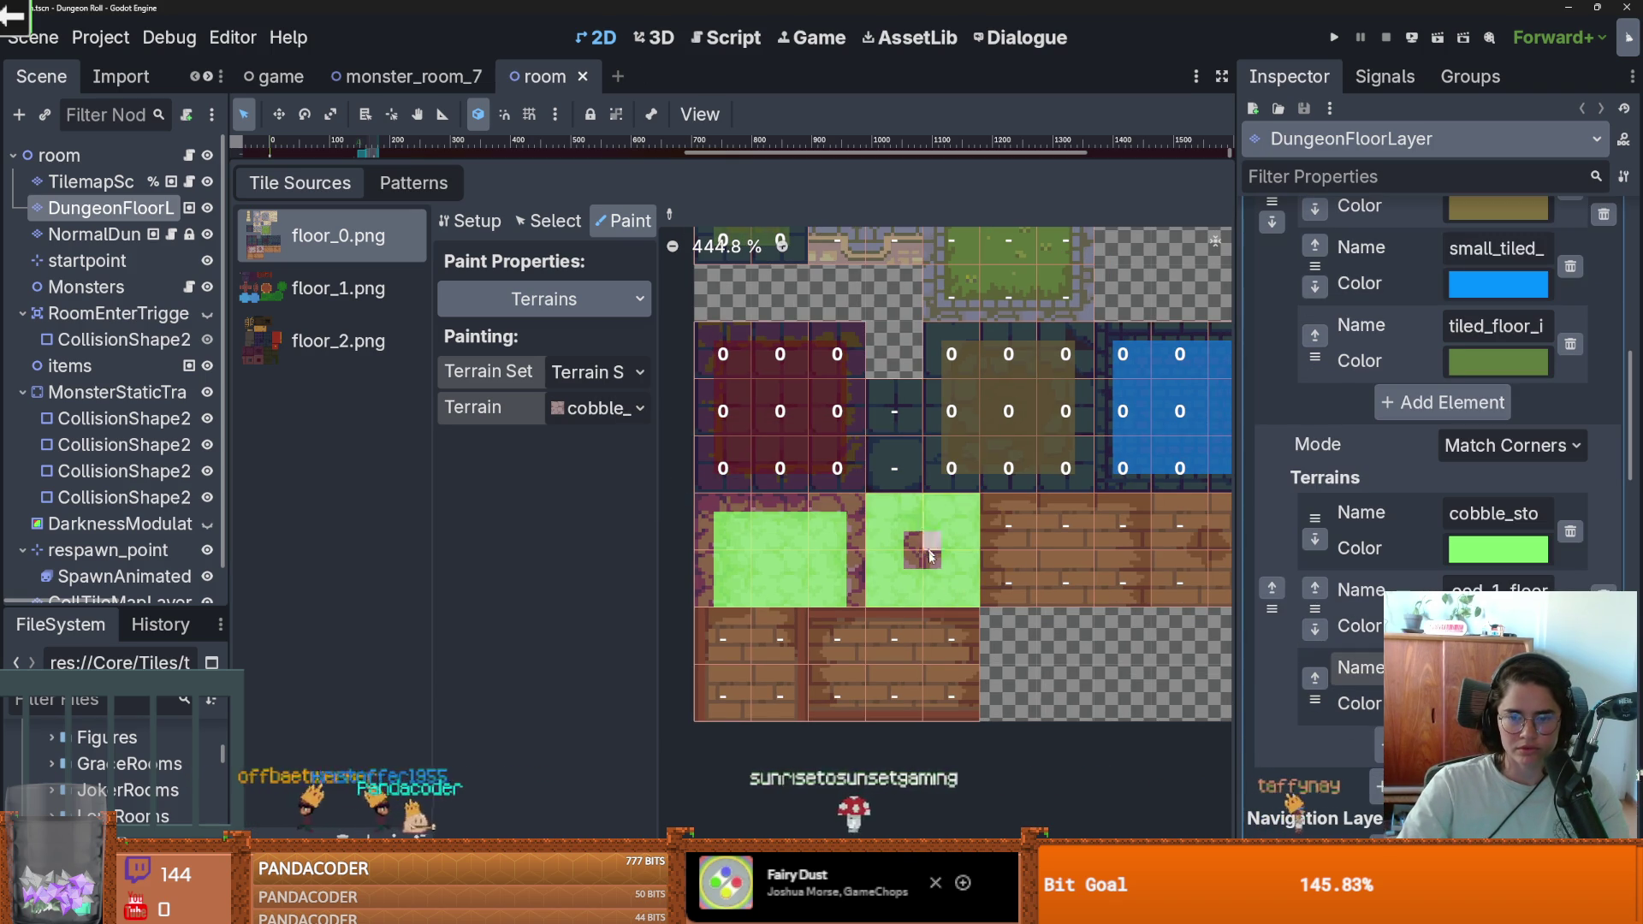
scroll(866, 599, "up", 1)
Step: Delete the third terrain and select the wood_1 terrain for painting
left_click(1571, 685)
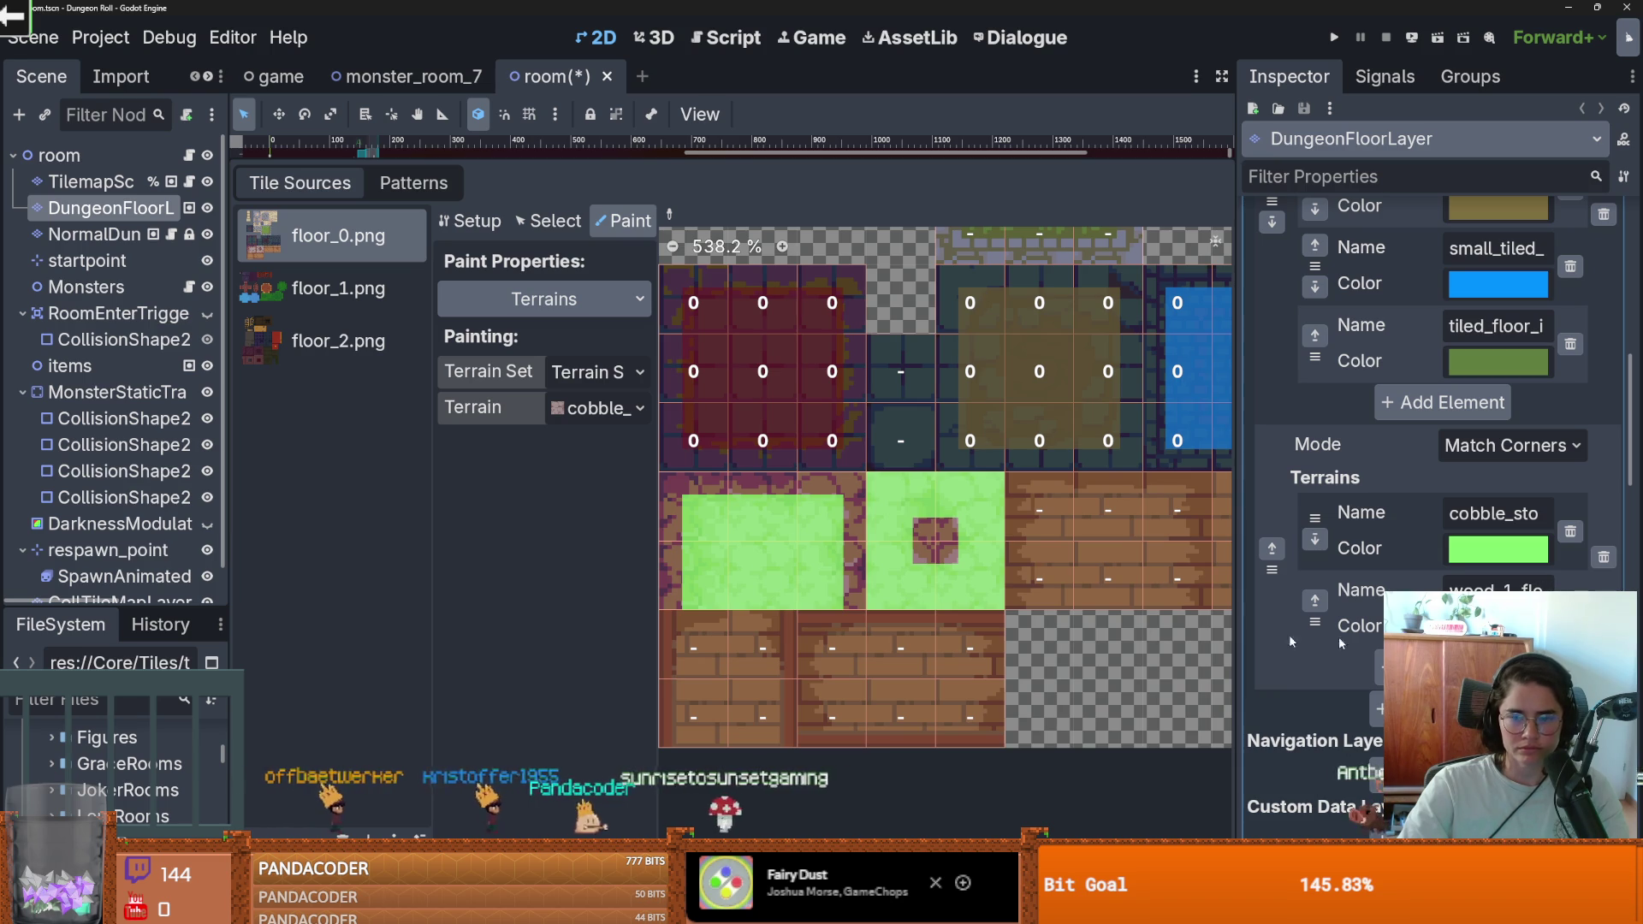
left_click(598, 408)
left_click(614, 497)
Step: Paint the wood terrain onto the wood floor tiles, including the left column
scroll(812, 658, "down", 1)
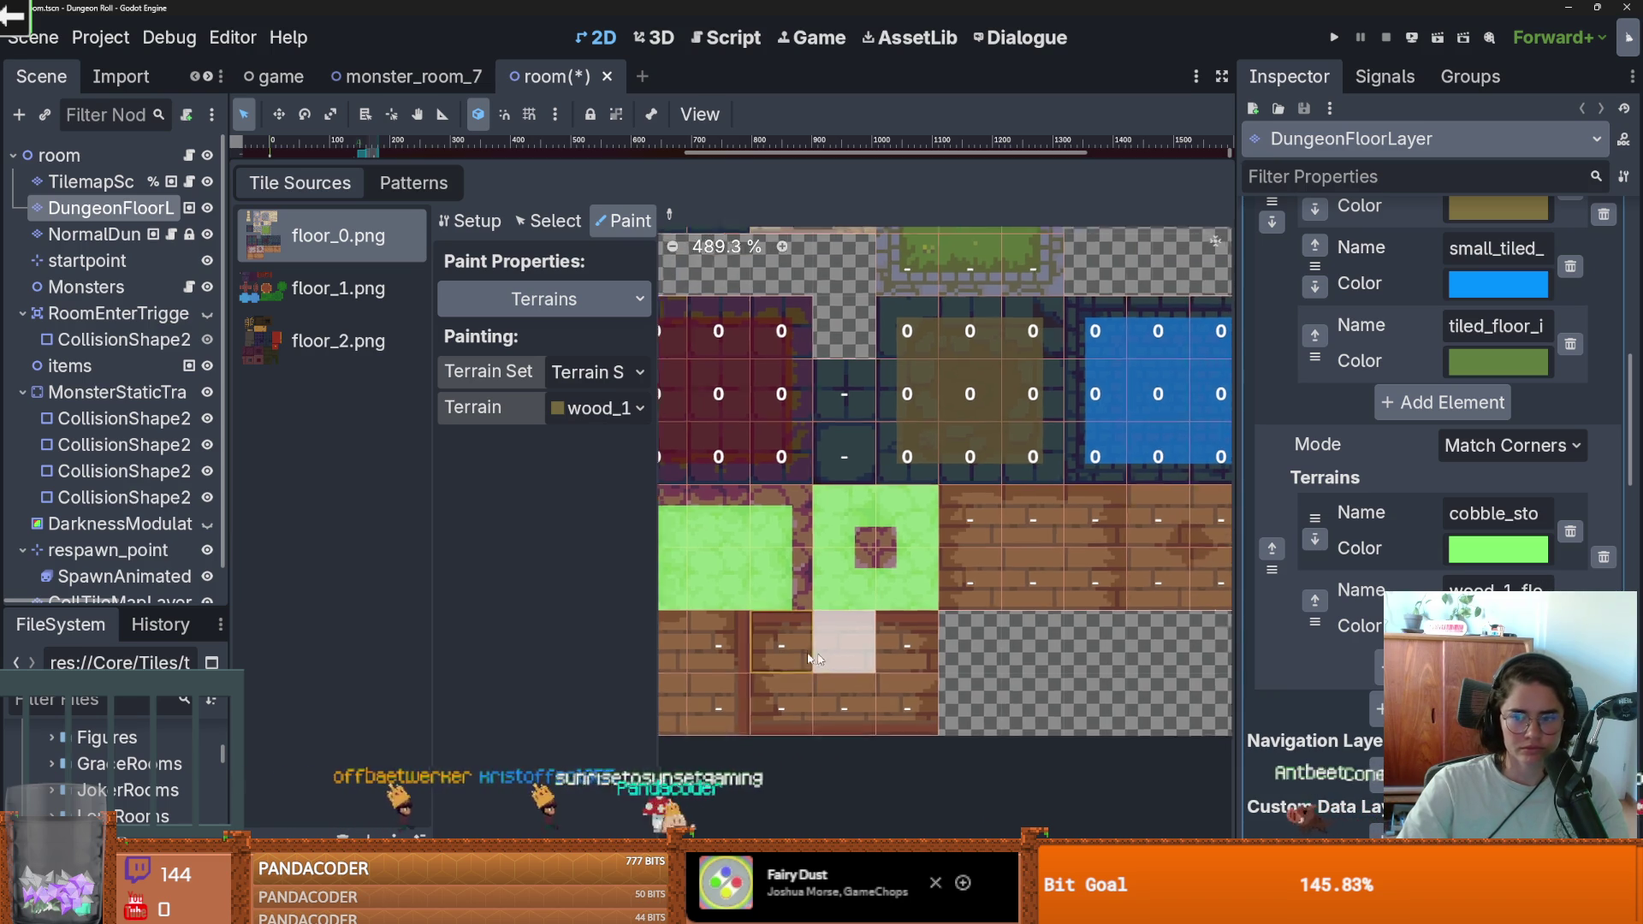
mouse_move(1074, 577)
left_mouse_down()
mouse_move(948, 514)
mouse_move(988, 521)
left_mouse_up()
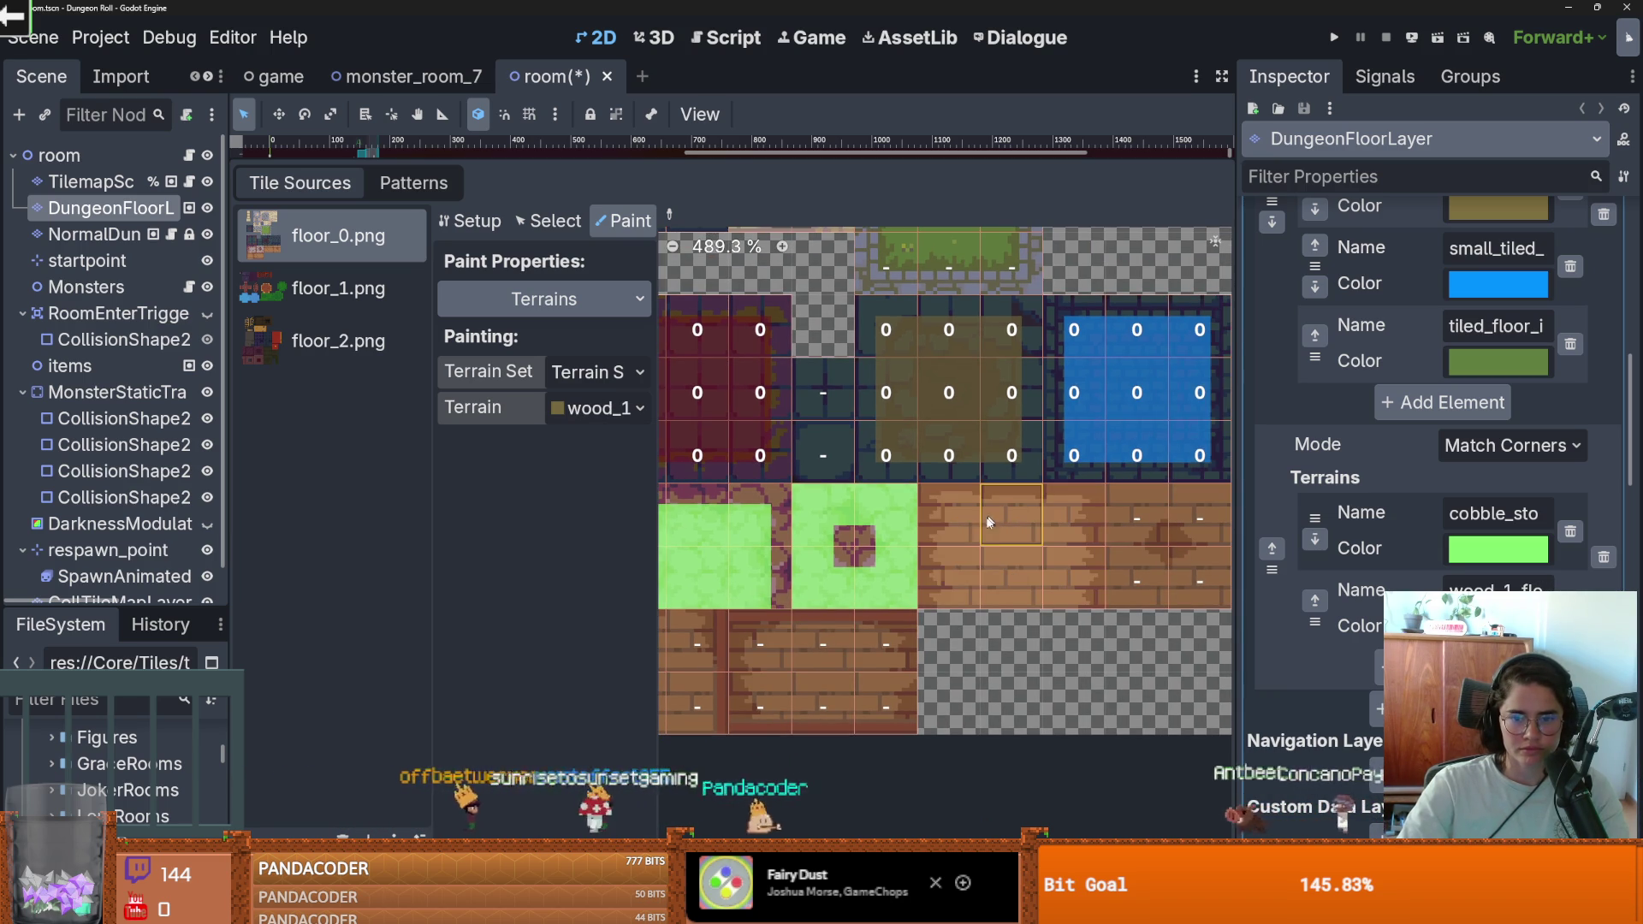
scroll(984, 530, "up", 1)
scroll(785, 552, "up", 1)
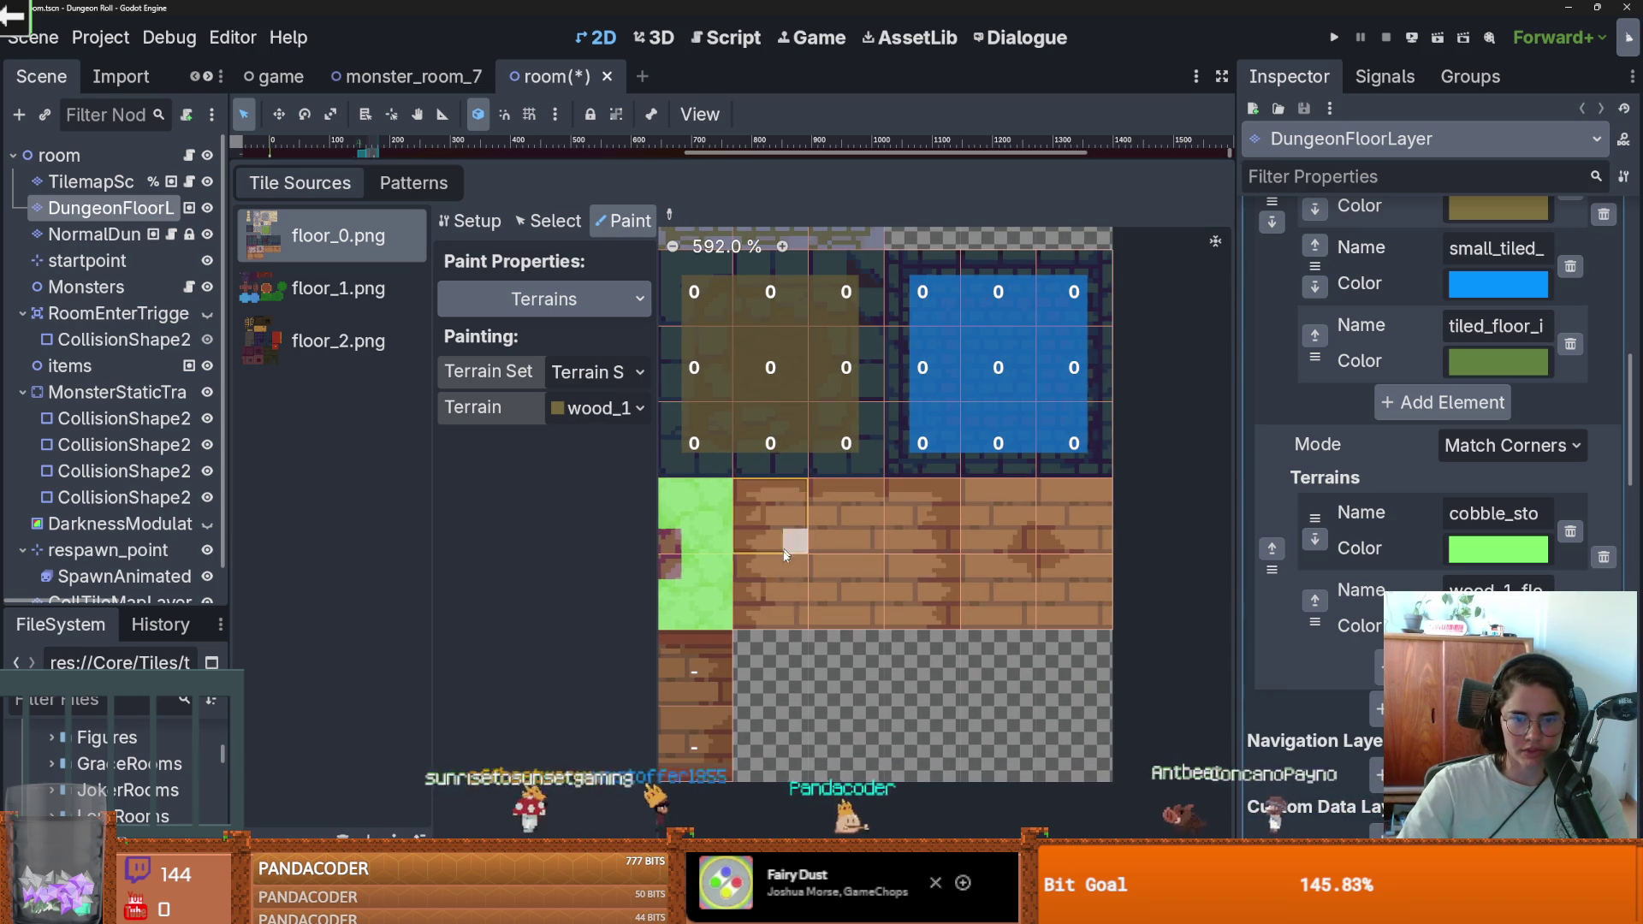
mouse_move(785, 555)
left_mouse_down()
mouse_move(770, 616)
mouse_move(774, 506)
left_mouse_up()
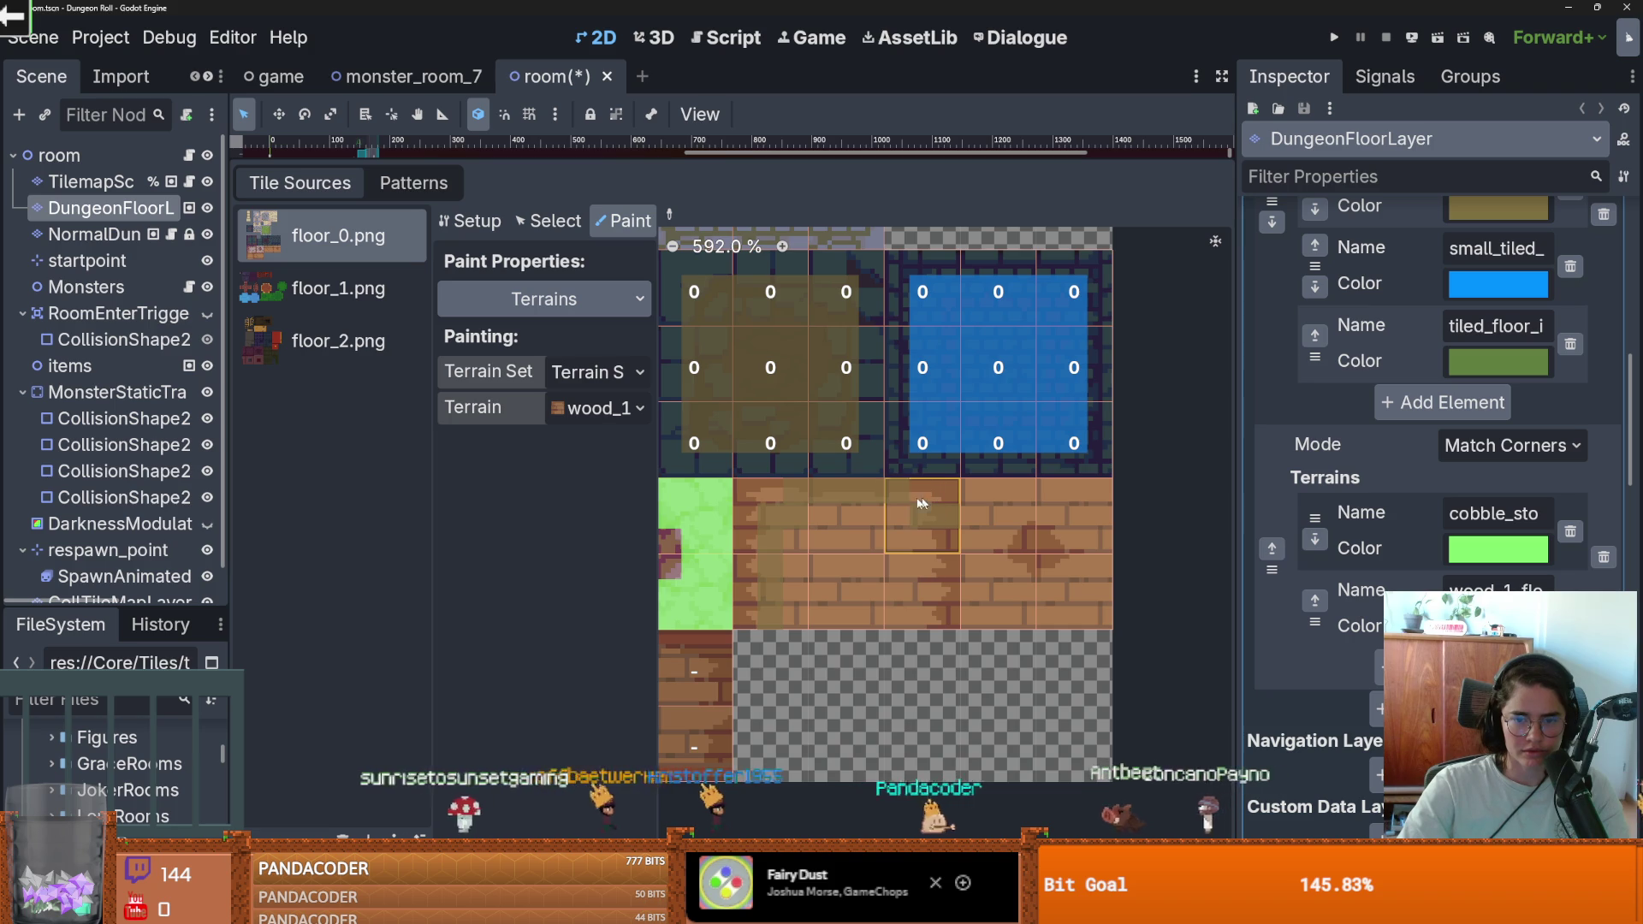
Step: Set the wood terrain's colour to a bright green
left_click(1498, 625)
left_click(1423, 173)
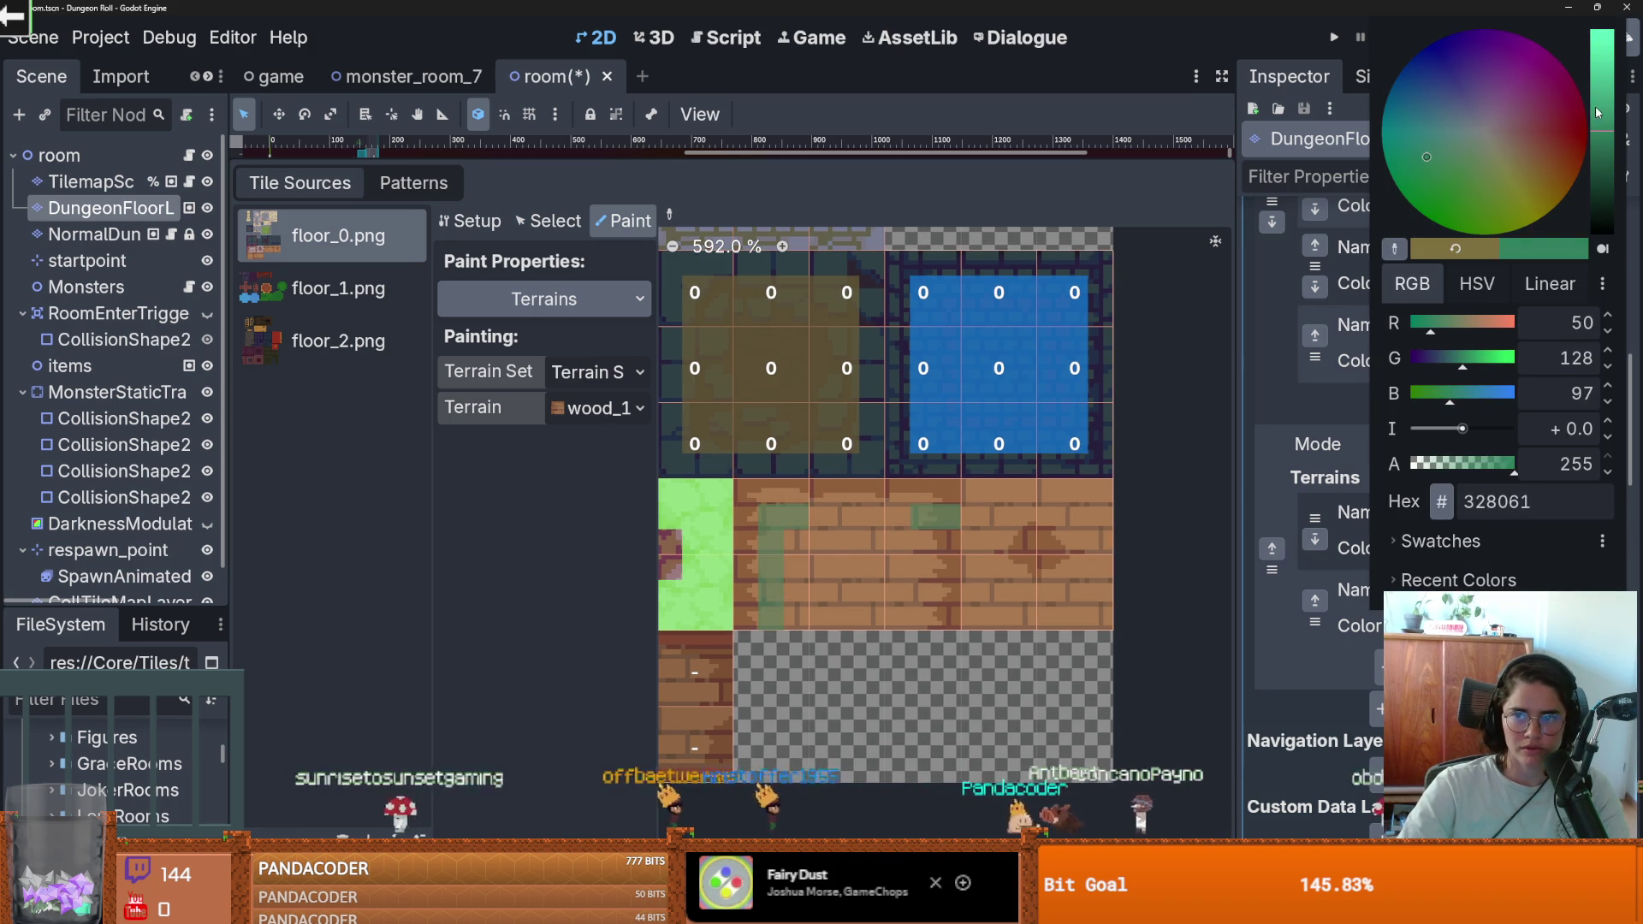
left_click_drag(1596, 112, 1598, 51)
left_click(847, 520)
Step: Paint the remaining wood plank tiles, leaving the centres, and save the room scene
mouse_move(847, 520)
left_mouse_down()
mouse_move(939, 527)
mouse_move(838, 616)
mouse_move(802, 585)
mouse_move(887, 558)
mouse_move(804, 540)
left_mouse_up()
scroll(856, 556, "right", 2)
mouse_move(907, 513)
left_mouse_down()
mouse_move(907, 606)
mouse_move(1039, 616)
mouse_move(921, 581)
mouse_move(1020, 512)
mouse_move(1035, 526)
mouse_move(938, 517)
left_mouse_up()
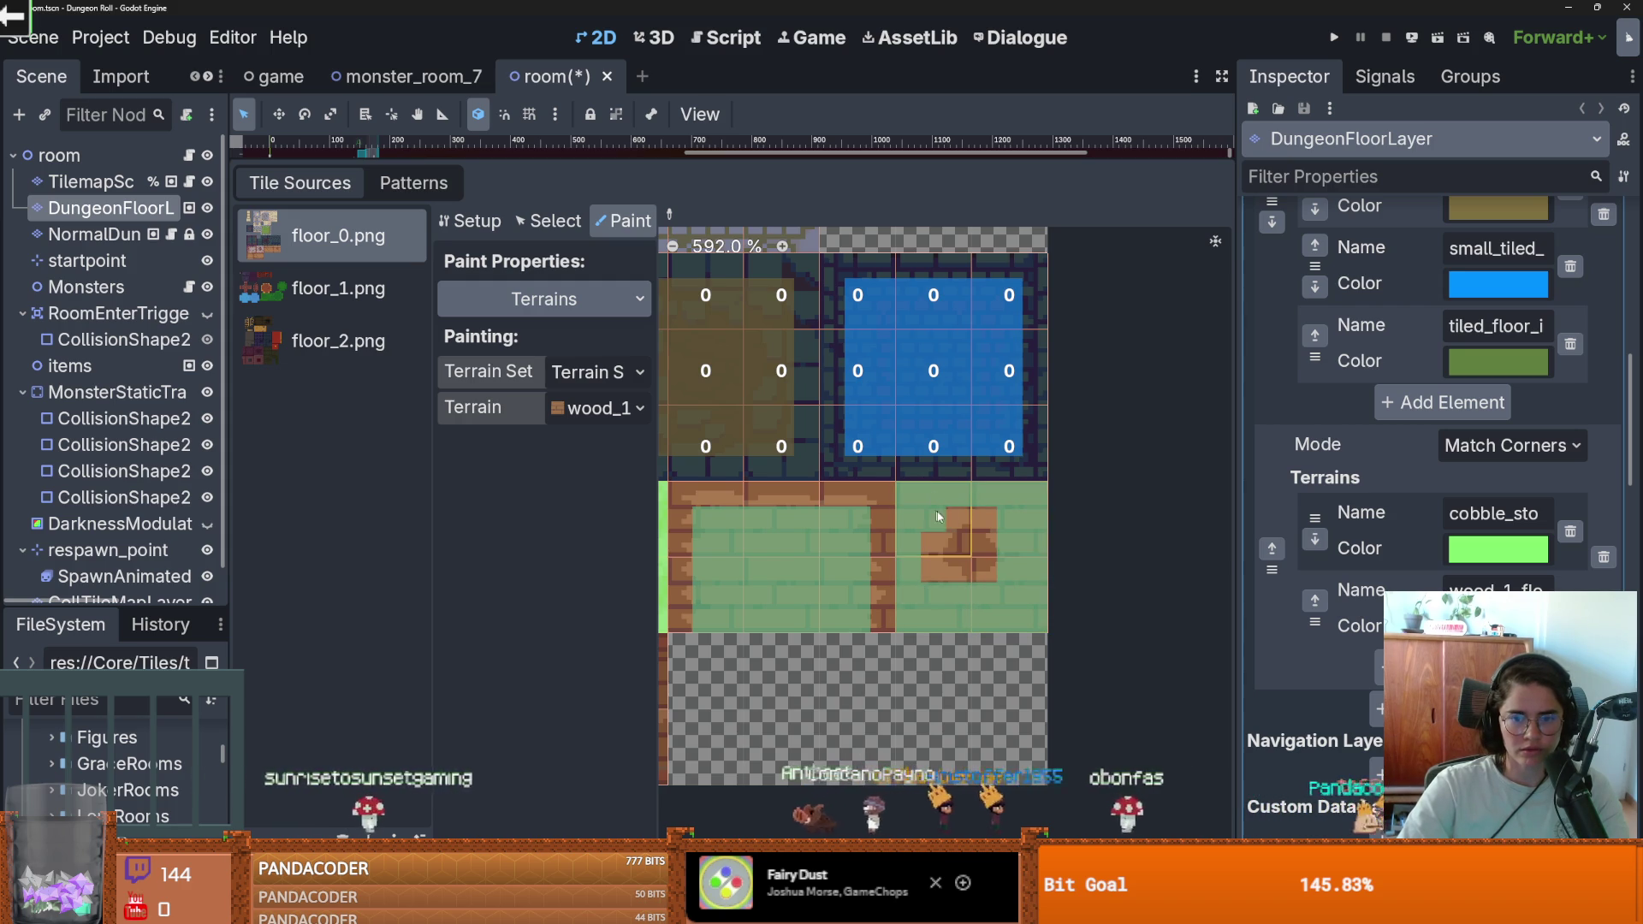
left_click(933, 548)
scroll(933, 552, "down", 4)
key("ctrl+s")
scroll(1008, 575, "up", 2)
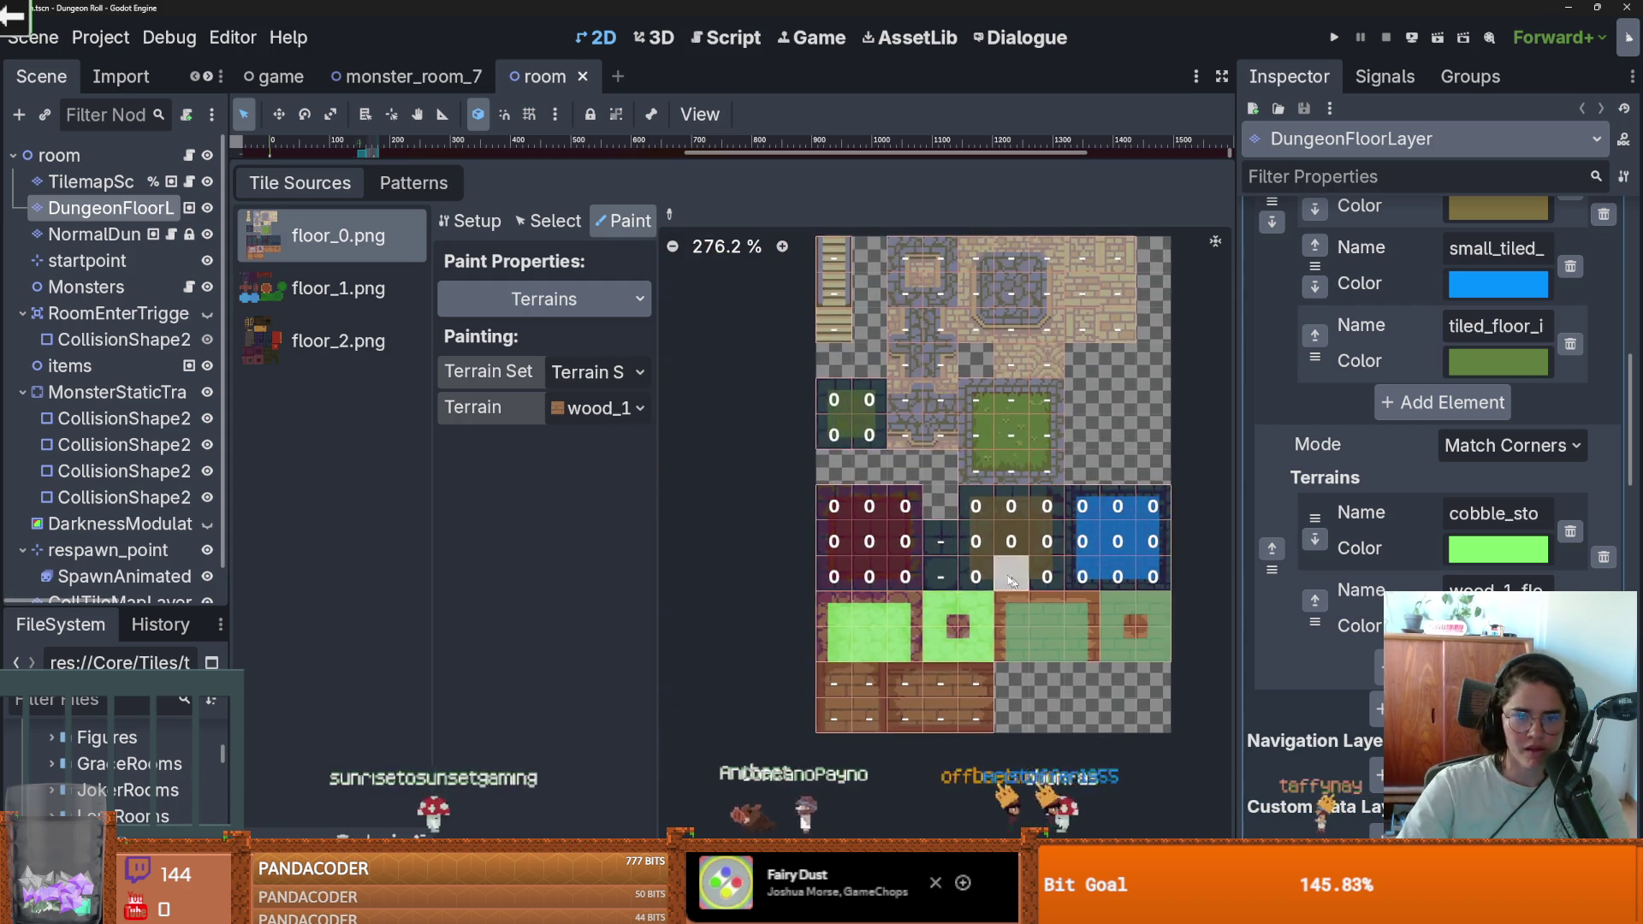
scroll(946, 562, "down", 3)
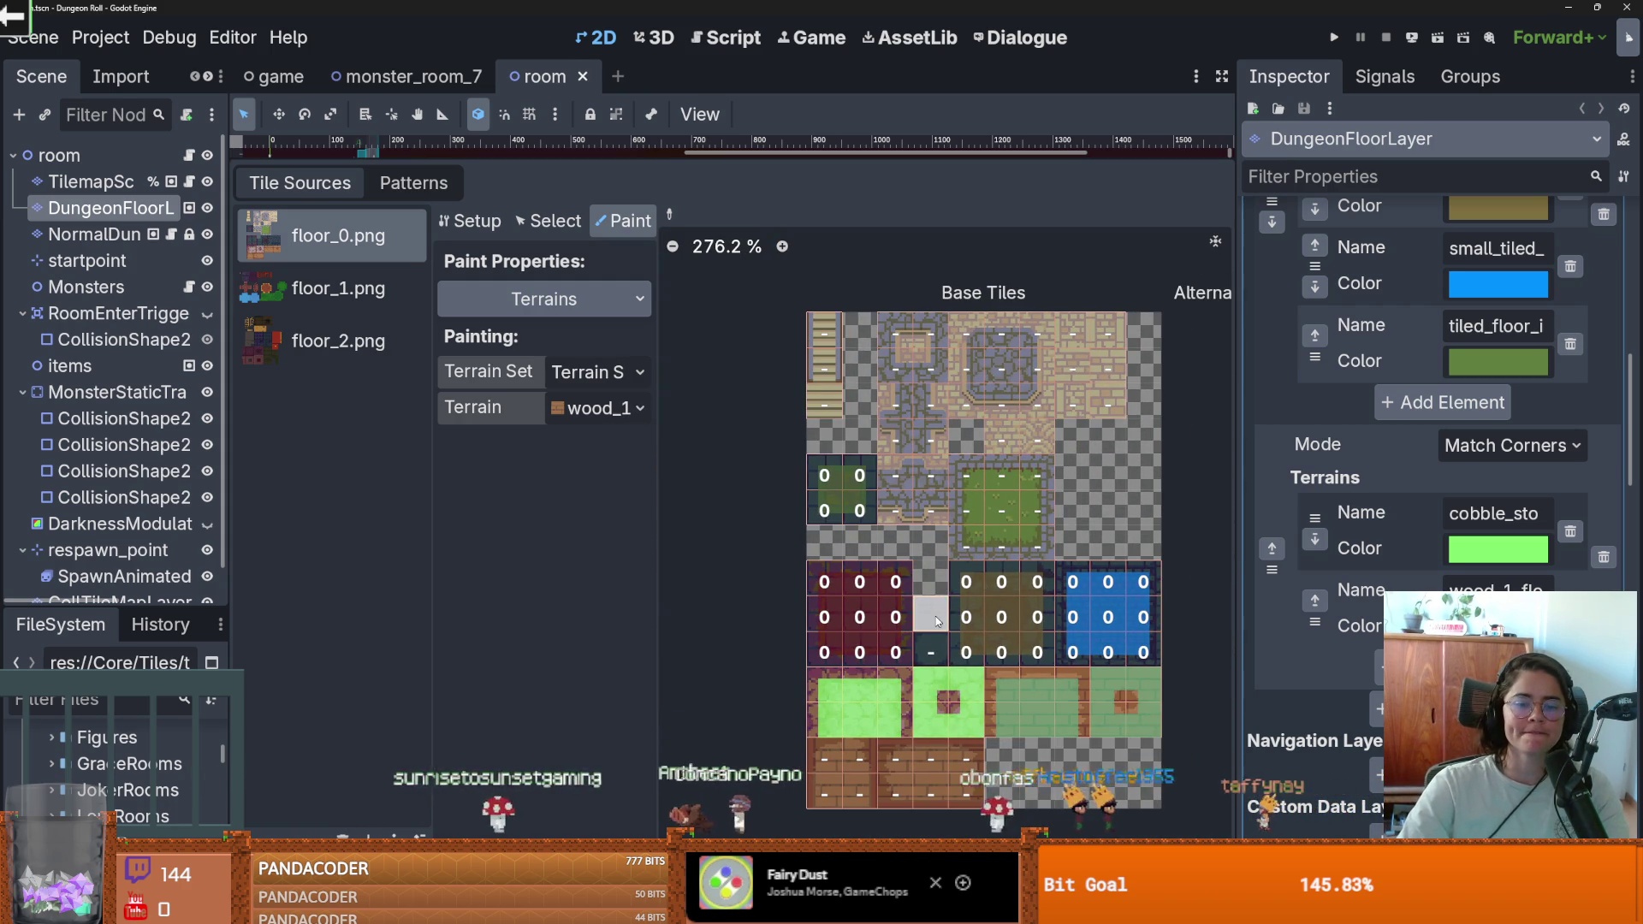
Step: Show the floor_1.png atlas, glance at floor_2.png, then return to floor_1.png
left_click(338, 289)
scroll(983, 605, "down", 2)
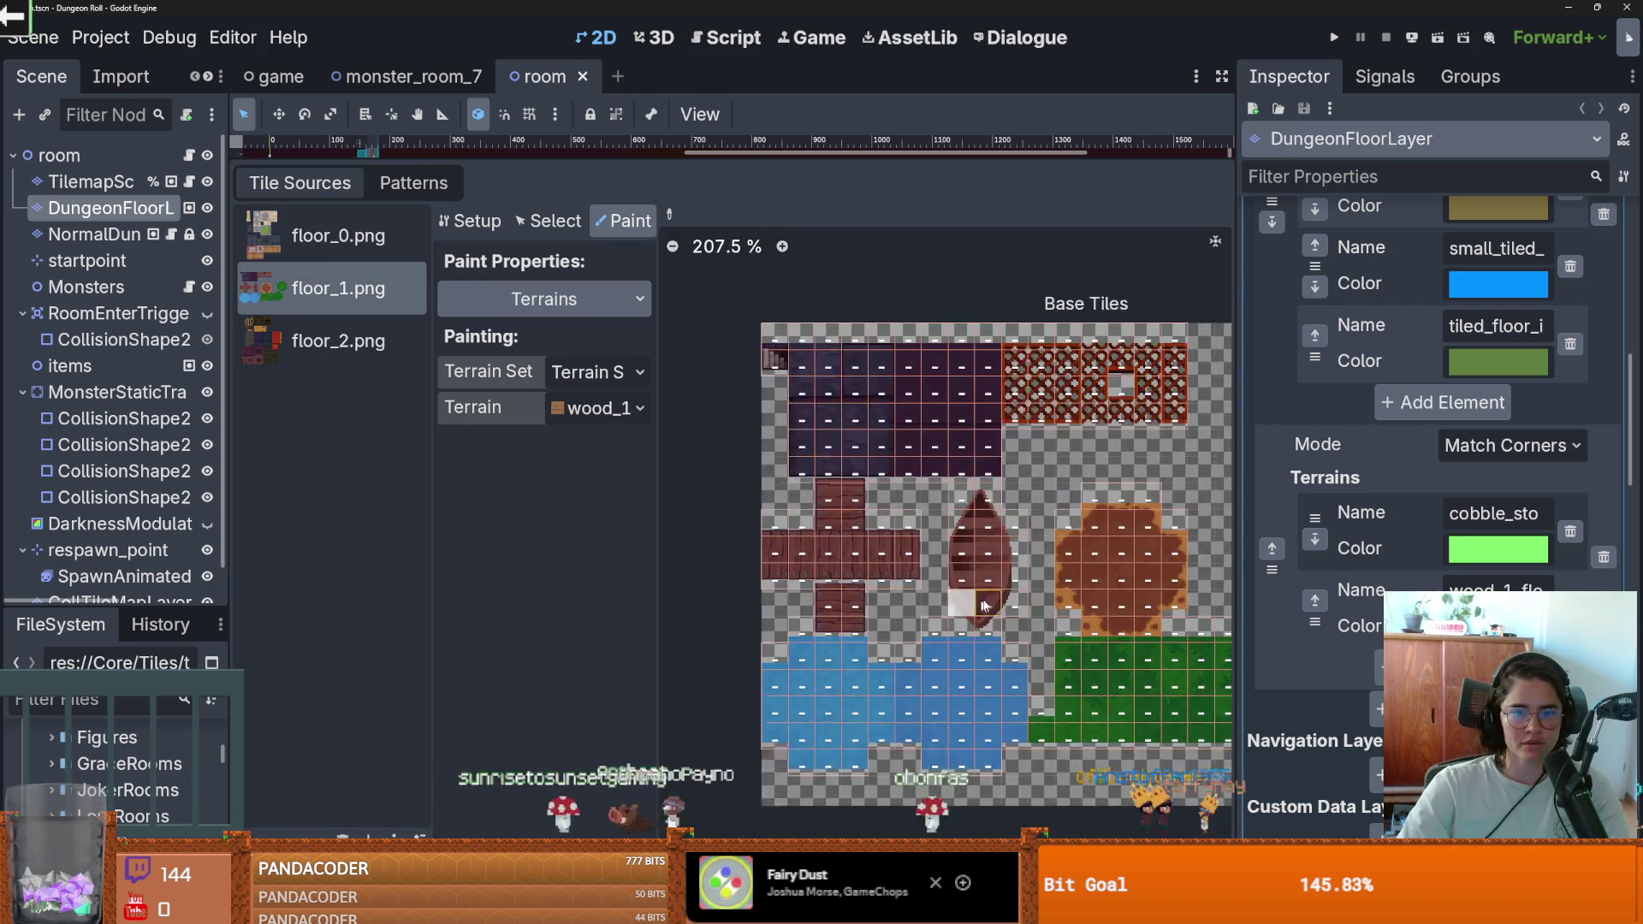
scroll(982, 605, "up", 1)
scroll(807, 532, "right", 3)
scroll(932, 631, "down", 1)
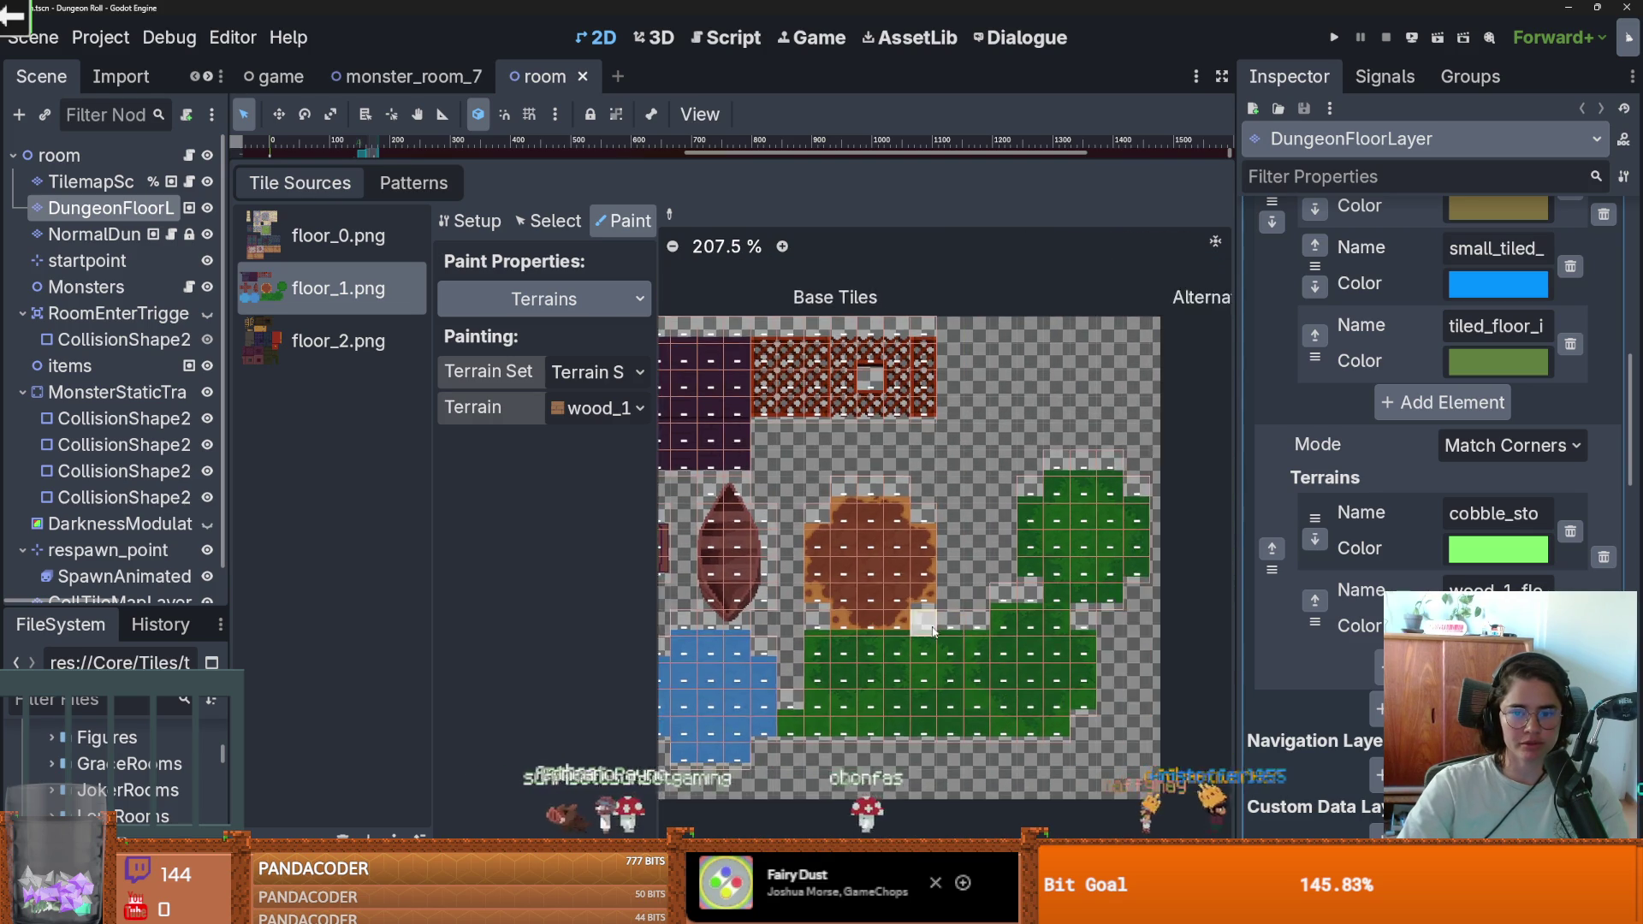
scroll(933, 630, "up", 1)
scroll(941, 625, "down", 1)
scroll(984, 616, "left", 1)
scroll(1018, 605, "up", 1)
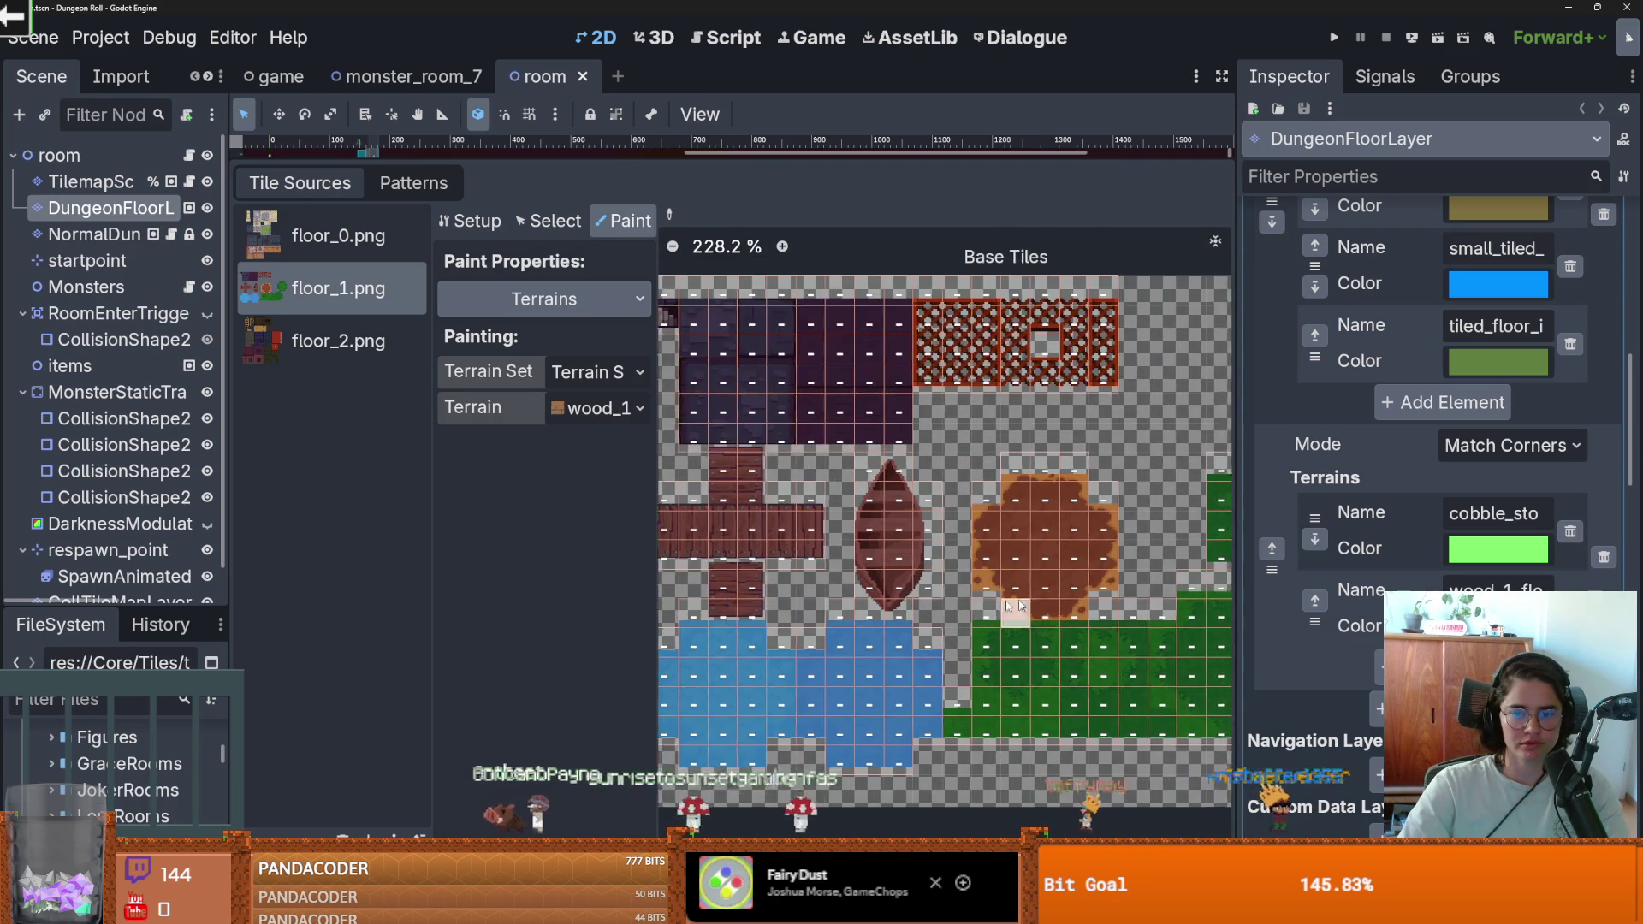
scroll(1018, 605, "right", 2)
scroll(959, 590, "down", 1)
scroll(936, 572, "up", 1)
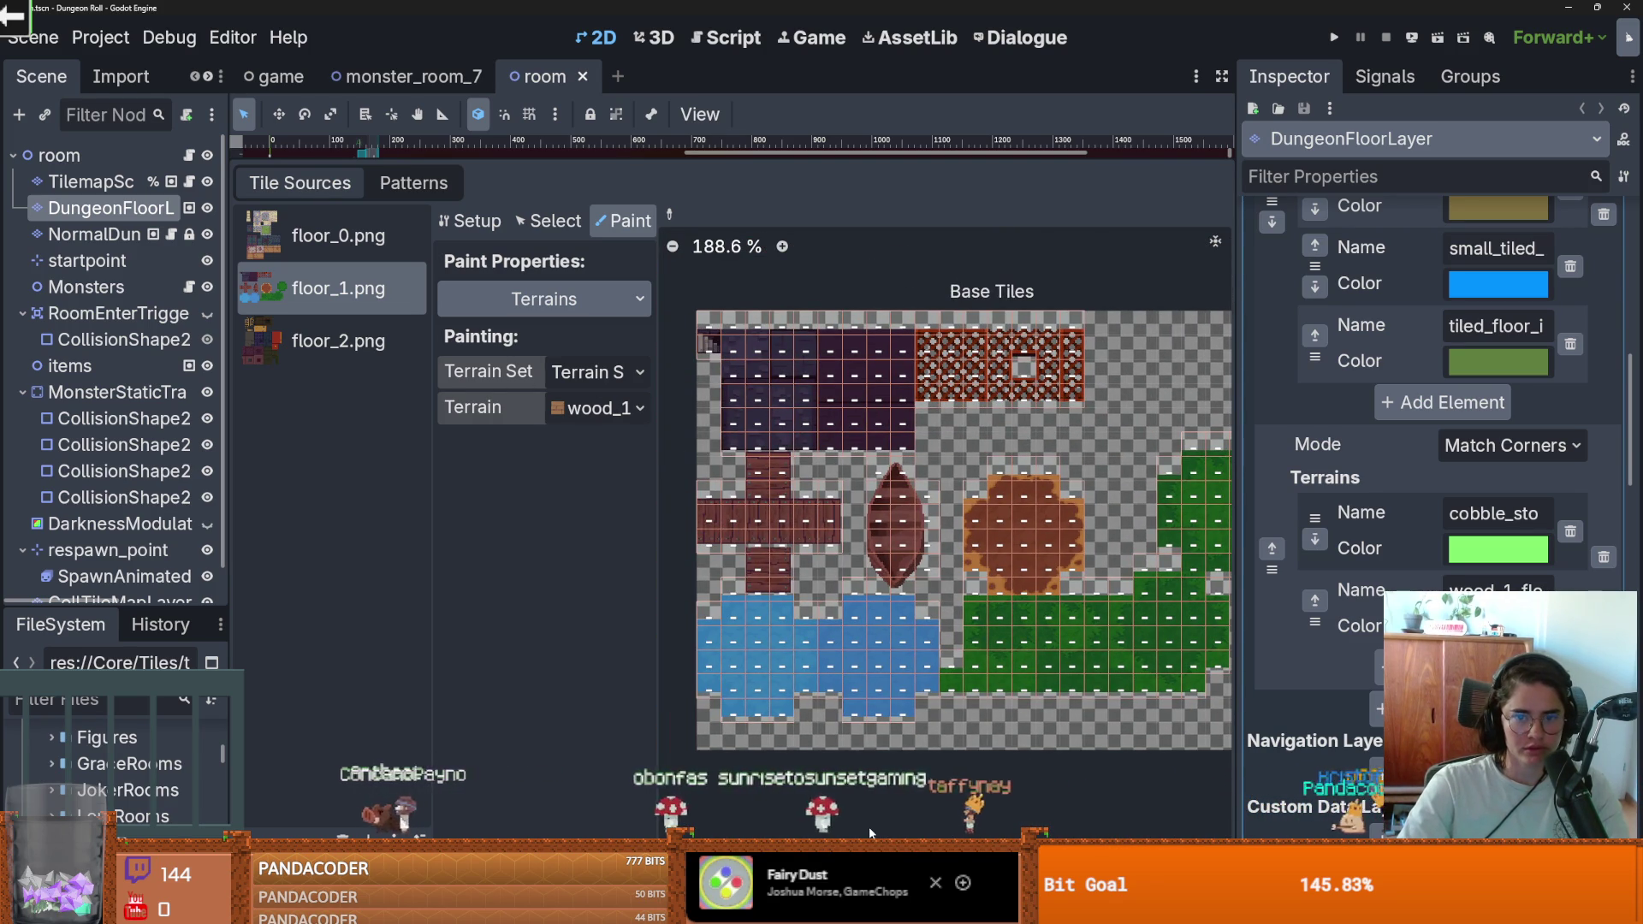
left_click(313, 321)
left_click(361, 303)
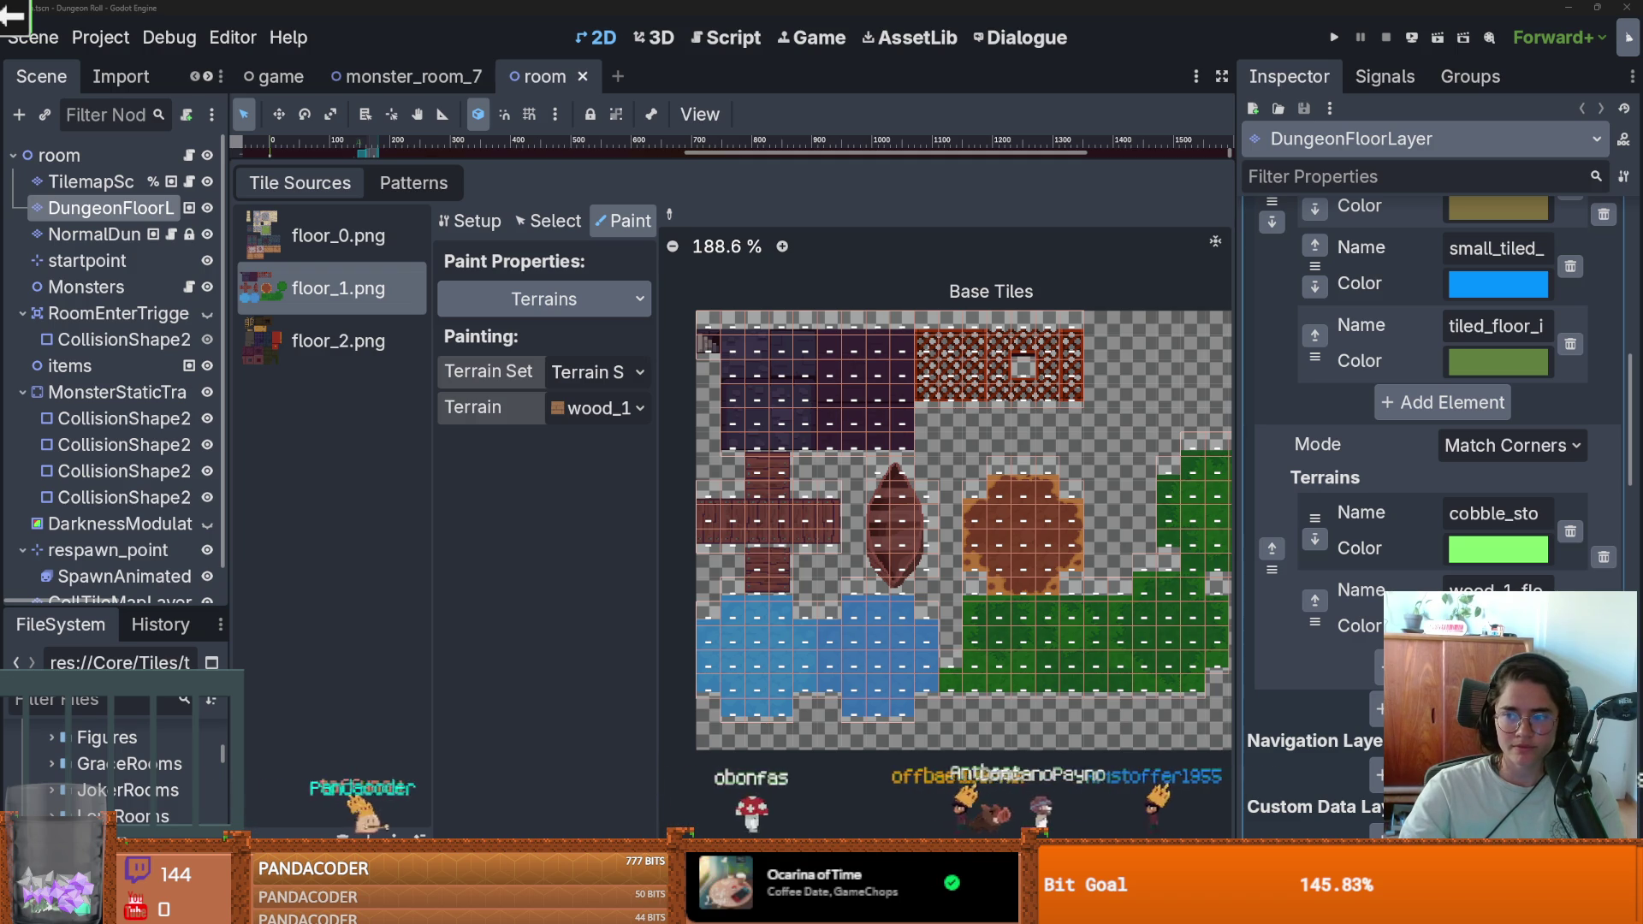
scroll(887, 525, "down", 1)
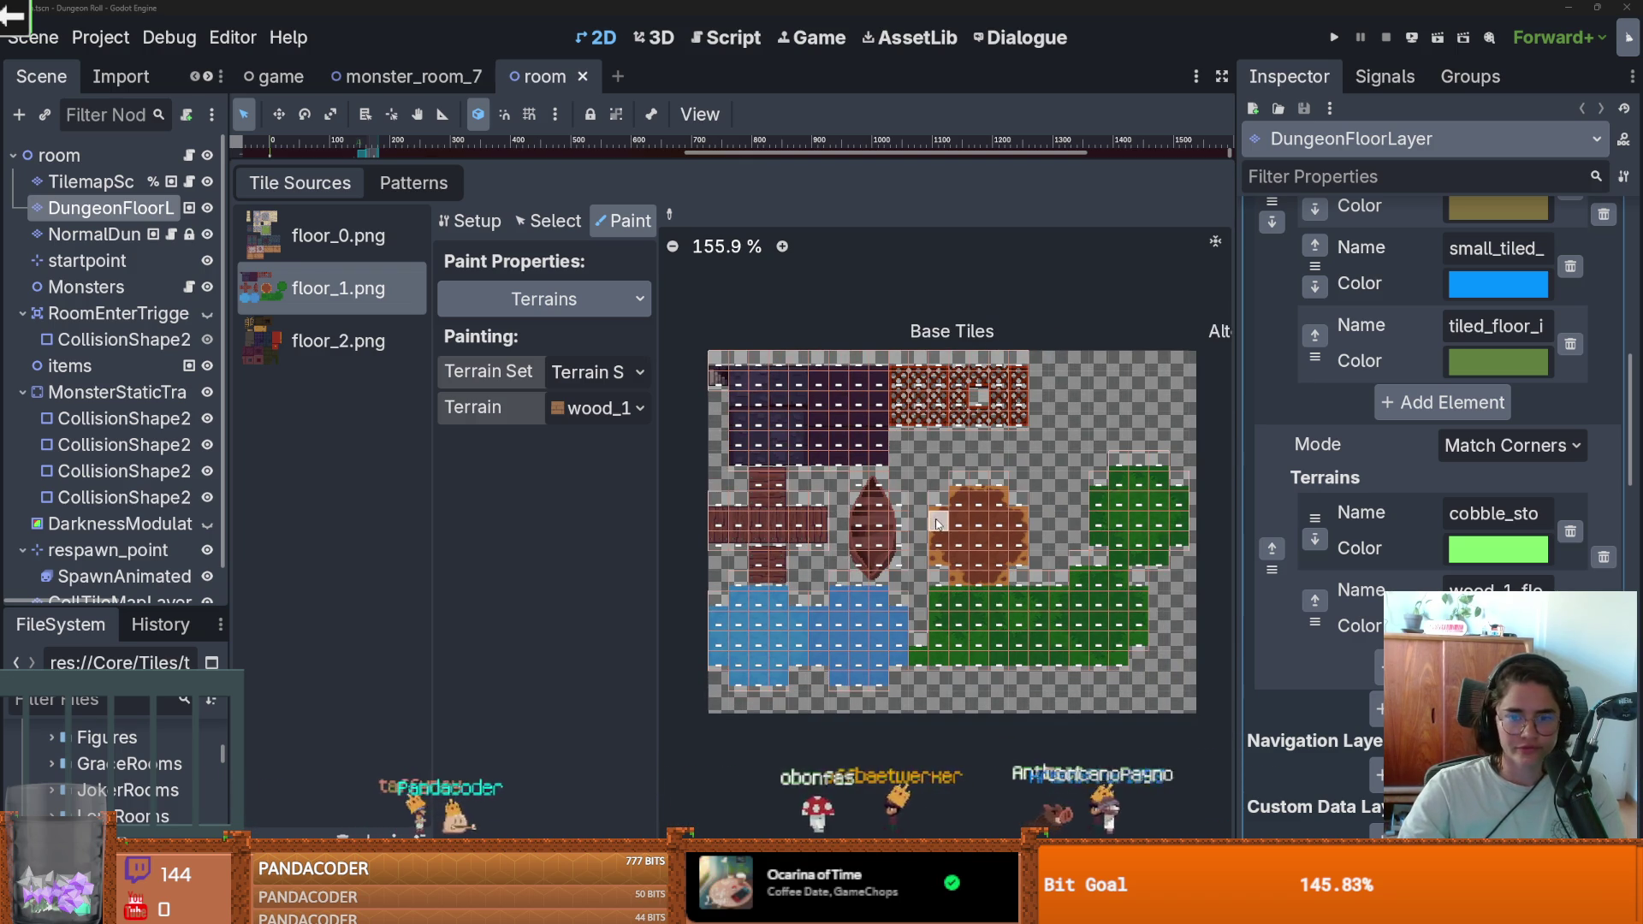
scroll(950, 522, "up", 3)
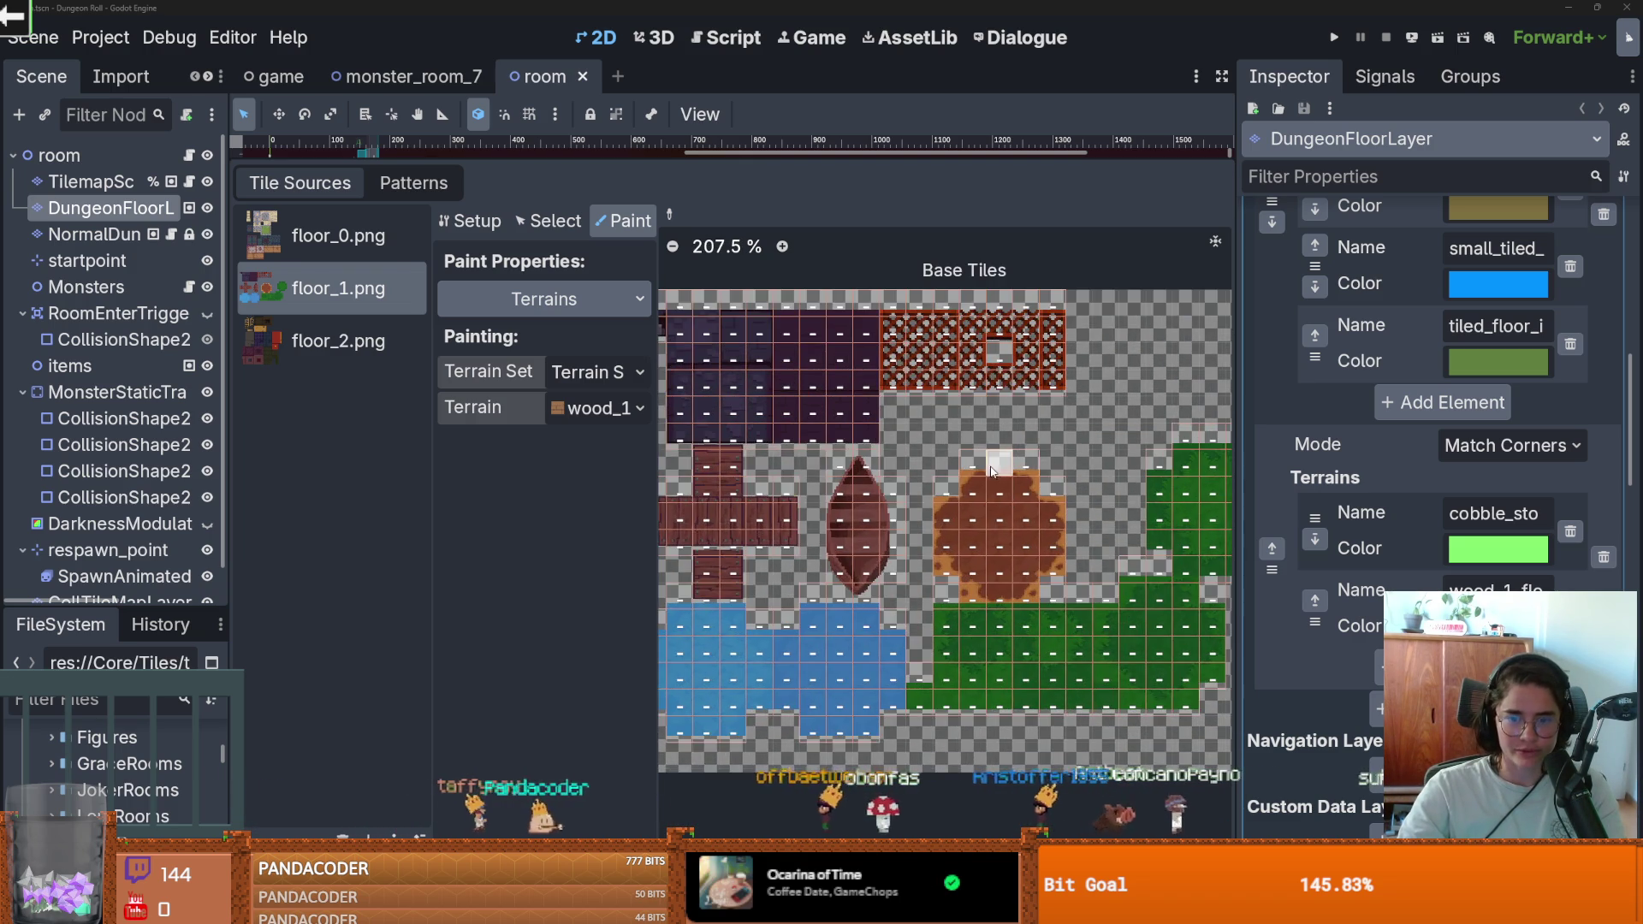
scroll(978, 513, "down", 2)
scroll(979, 515, "up", 3)
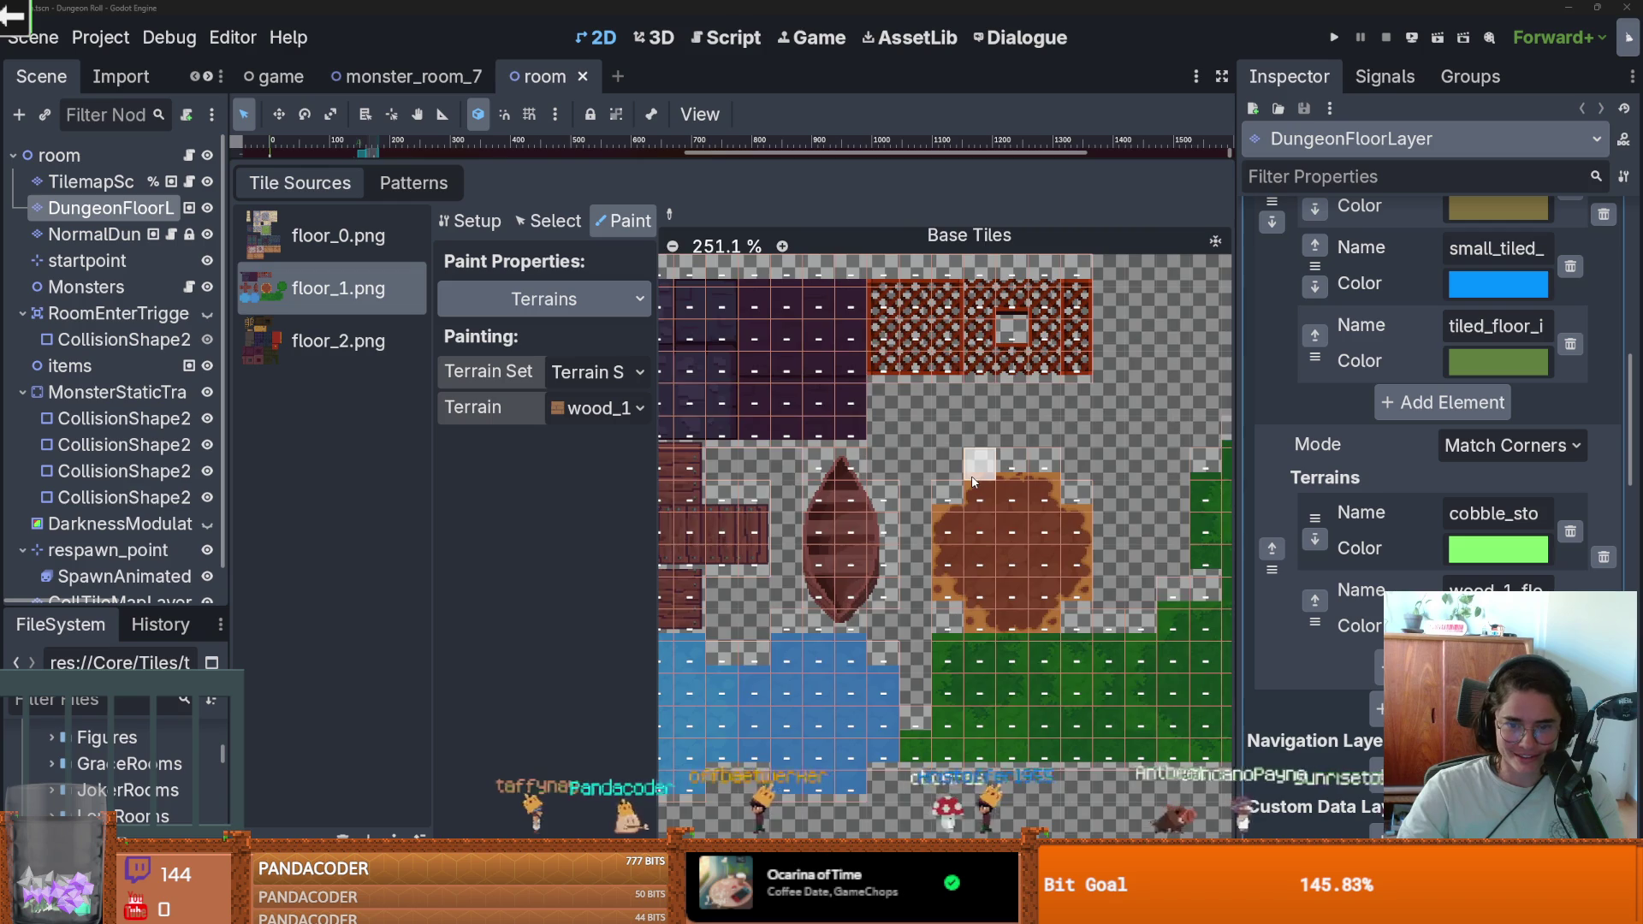
scroll(988, 543, "down", 1)
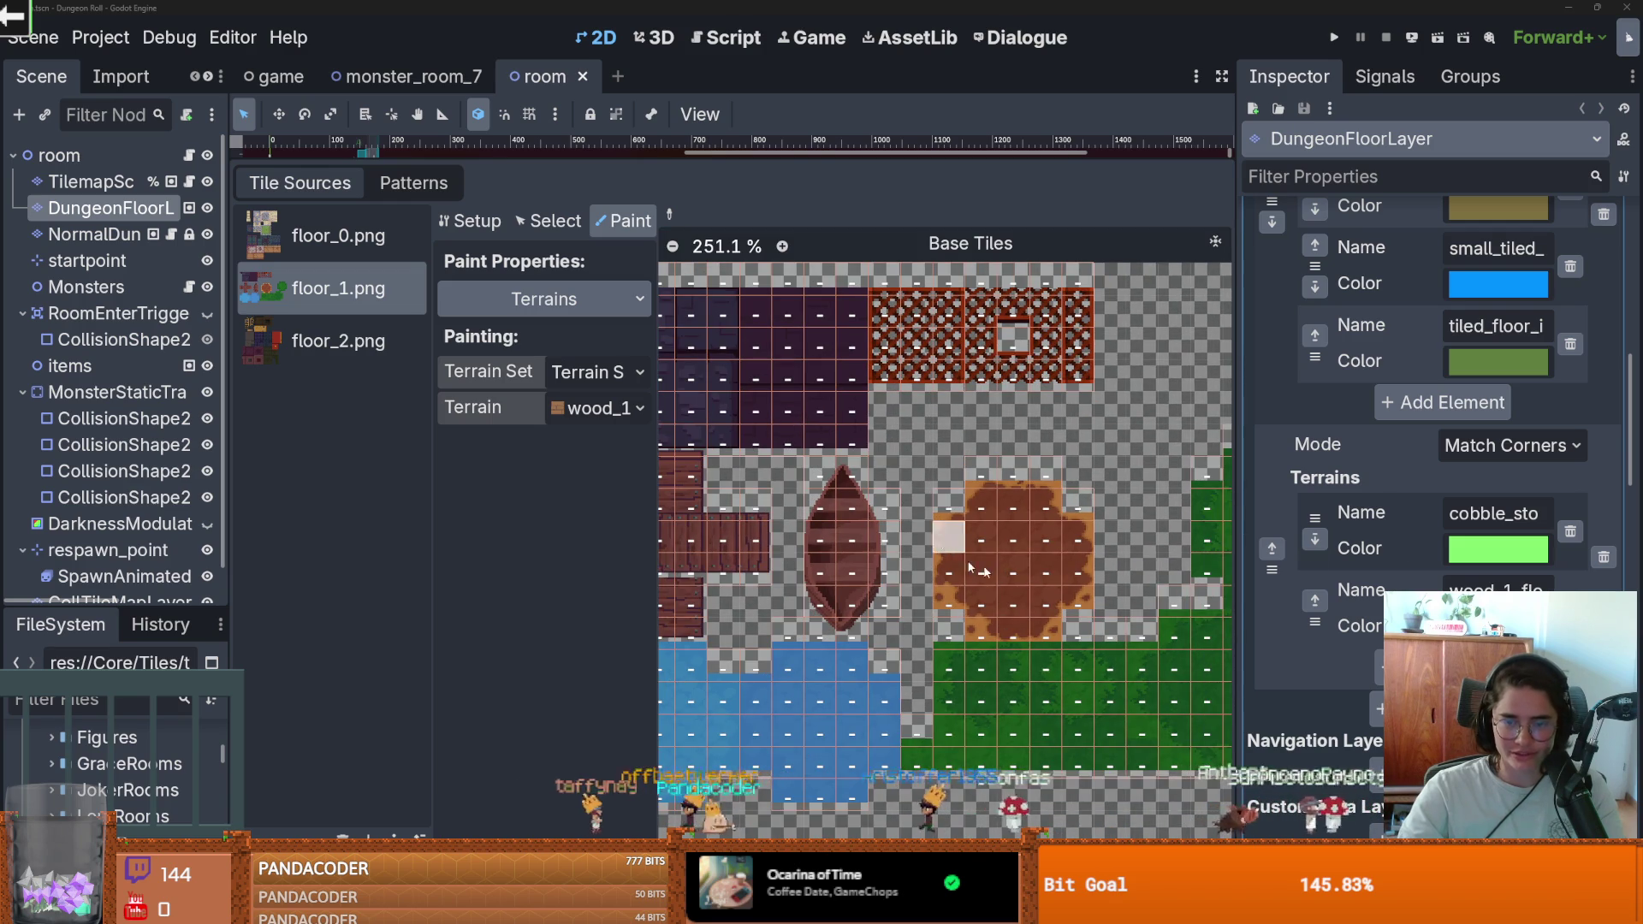